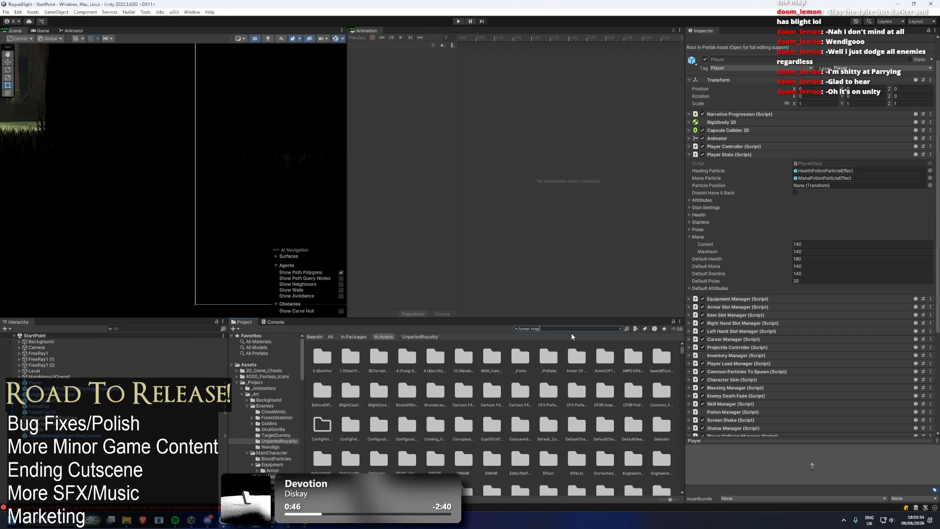
- Browse to StoryMaps/ForestMap, select Forest_Map, and reveal it with Show in Explorer
left_click(517, 357)
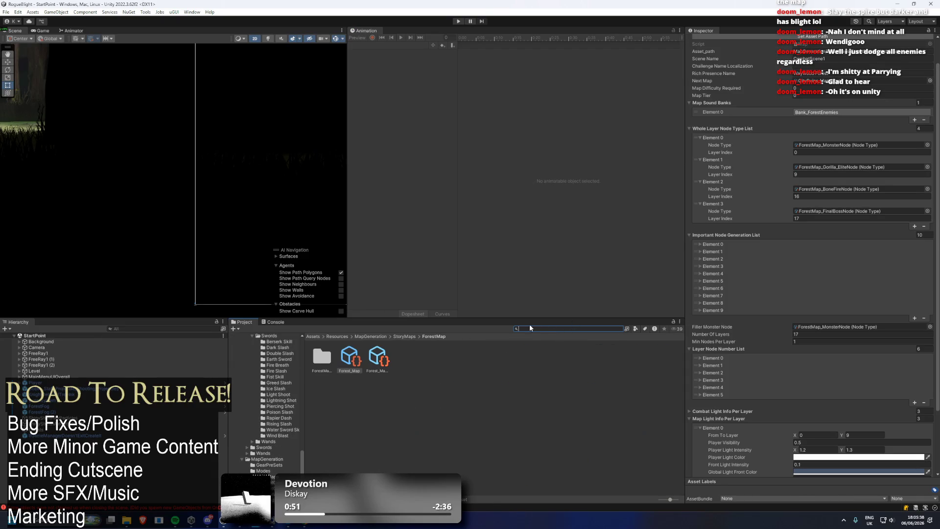
left_click(419, 338)
left_click(413, 336)
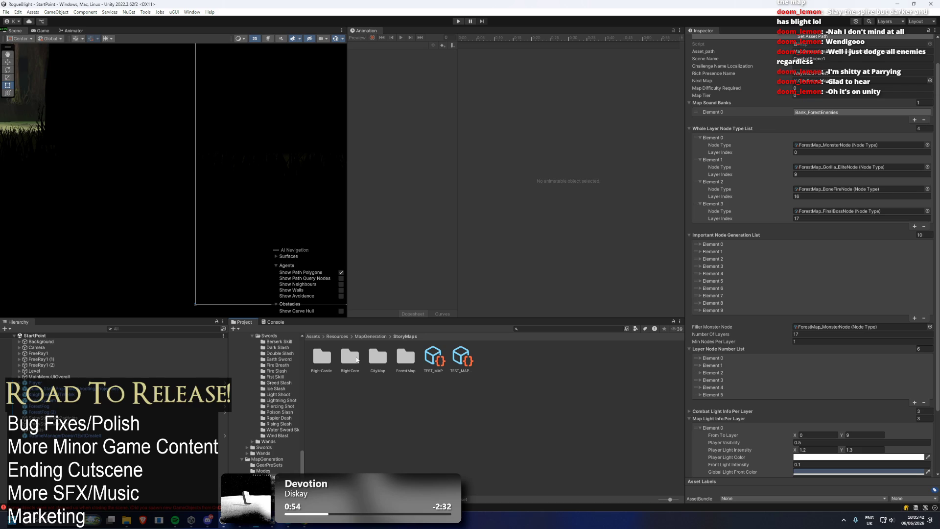
left_click(413, 360)
double_click(413, 361)
left_click(351, 358)
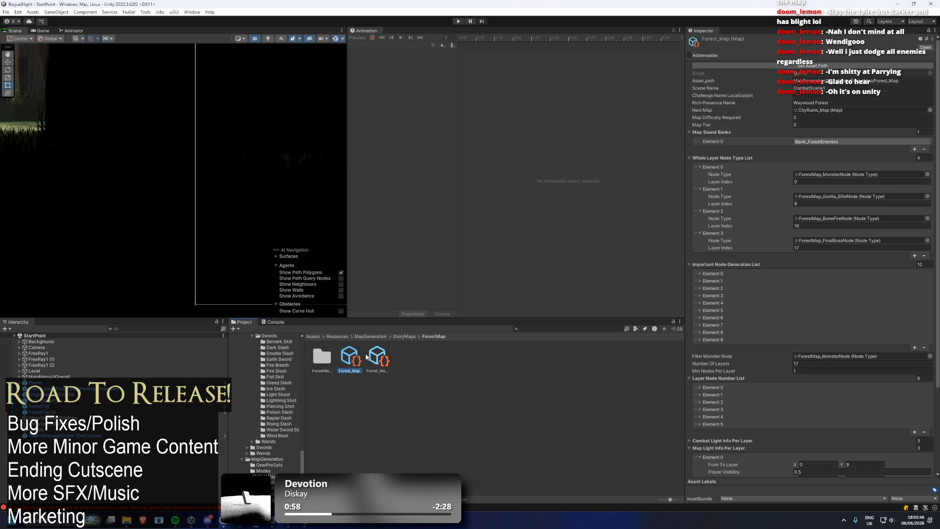
right_click(354, 364)
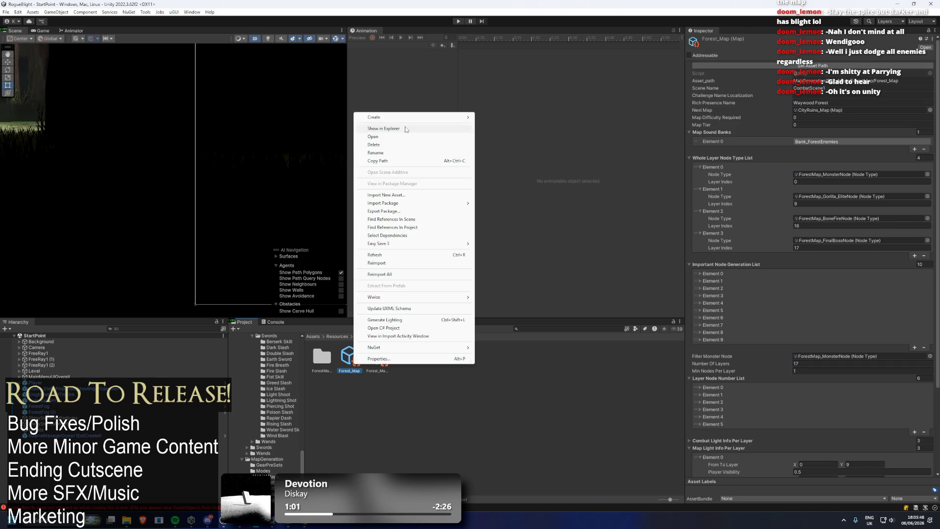
left_click(389, 126)
- Maximize and close File Explorer, then reveal Forest_Map in Explorer again from Unity
left_click_drag(412, 174, 309, 1)
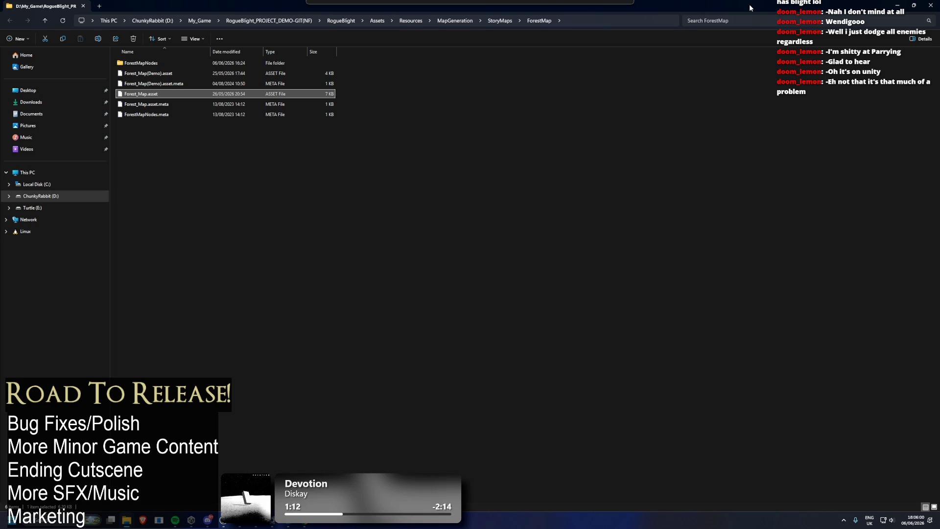
left_click(931, 4)
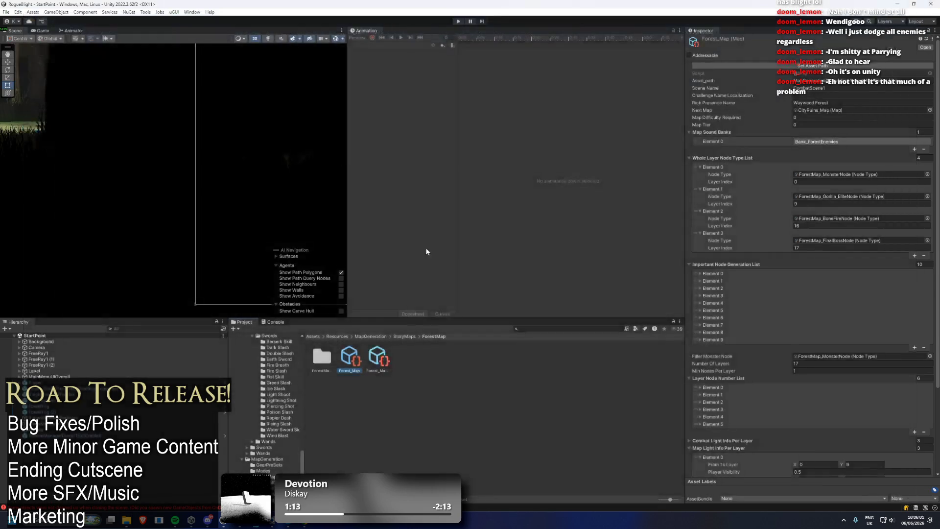
right_click(360, 344)
left_click(406, 122)
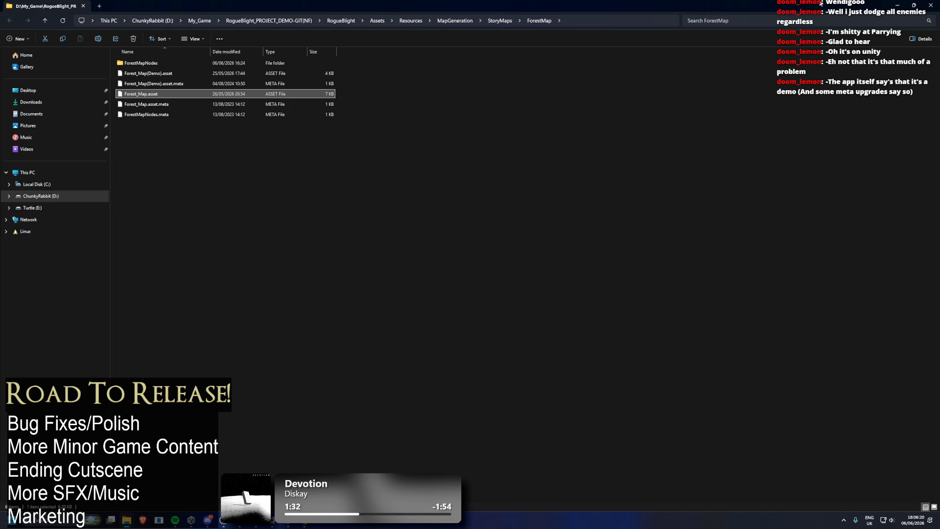
- Close File Explorer and answer the deletion prompt for the Forest_Map asset
left_click(931, 5)
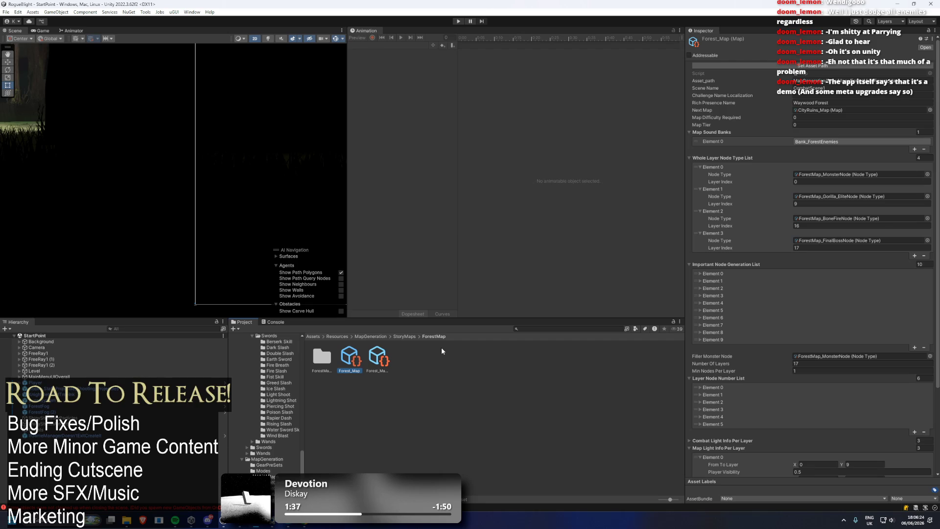
key("ctrl+d")
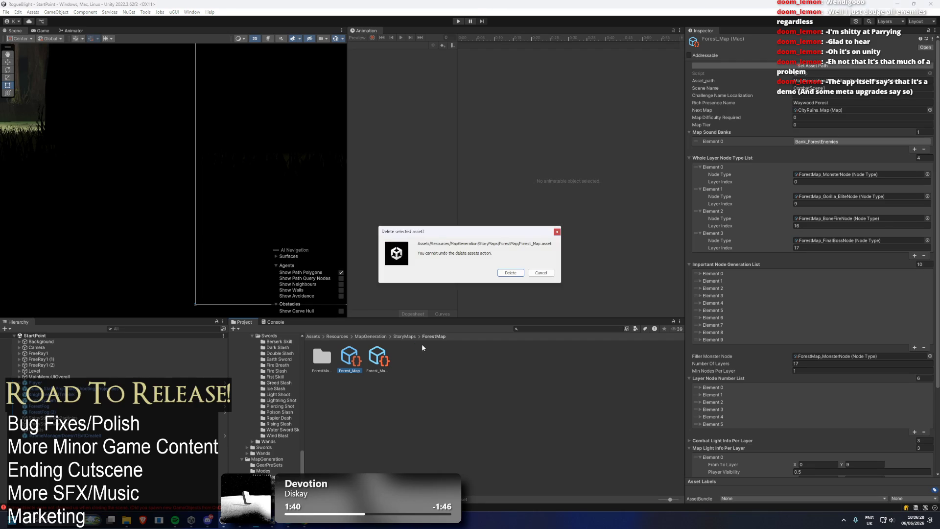
left_click(405, 337)
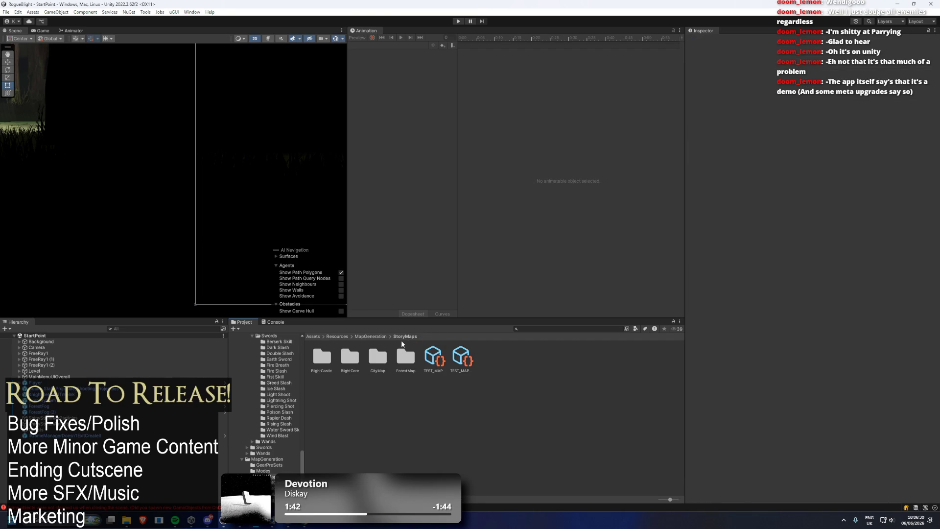
- Delete the BlightCastle, BlightCore and CityMap folders from StoryMaps
left_click(376, 363)
left_click(323, 361, "shift")
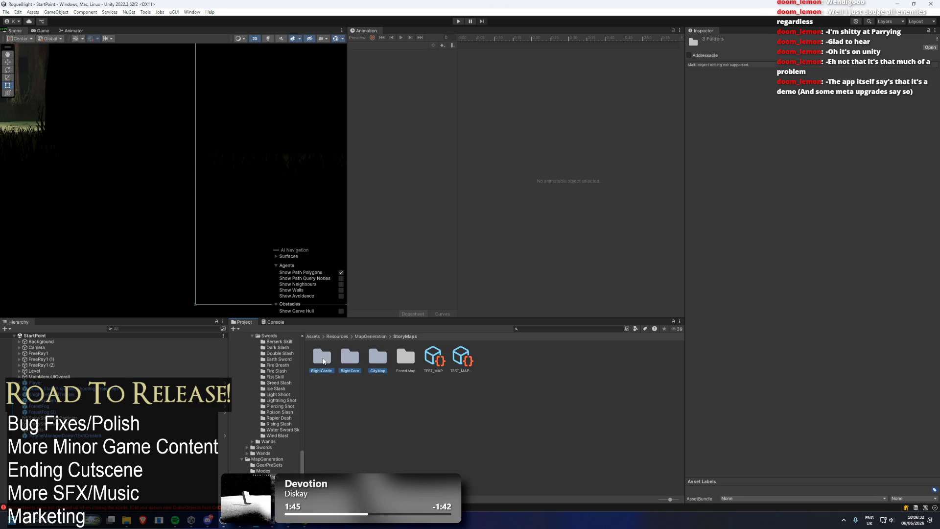
key("Delete")
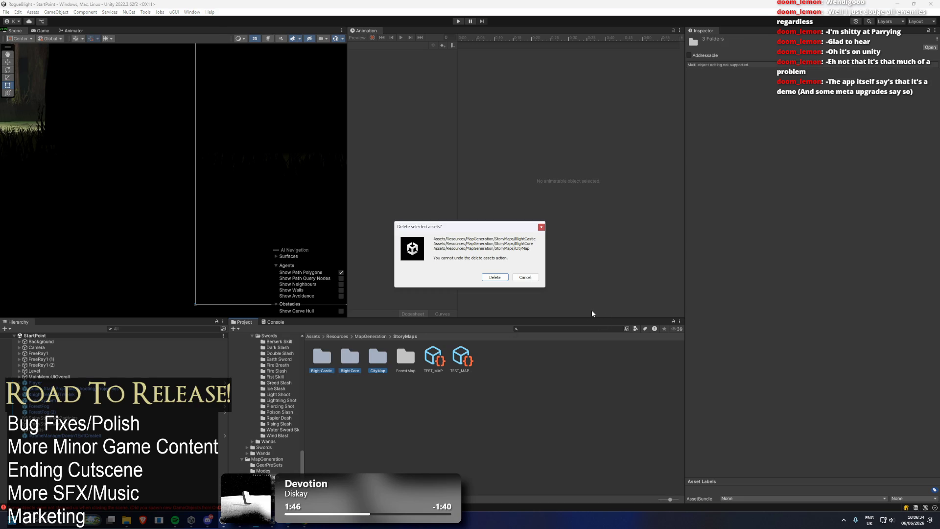
key("Return")
mouse_move(257, 521)
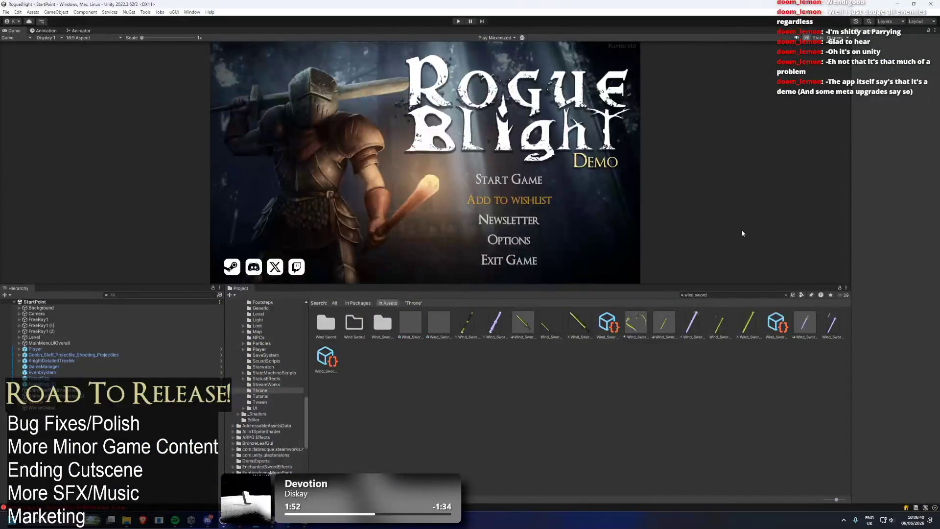
- Replace the 'wind sword' Project search with 'l up' and open the LevelUp prefab
left_click(704, 294)
left_click(704, 296)
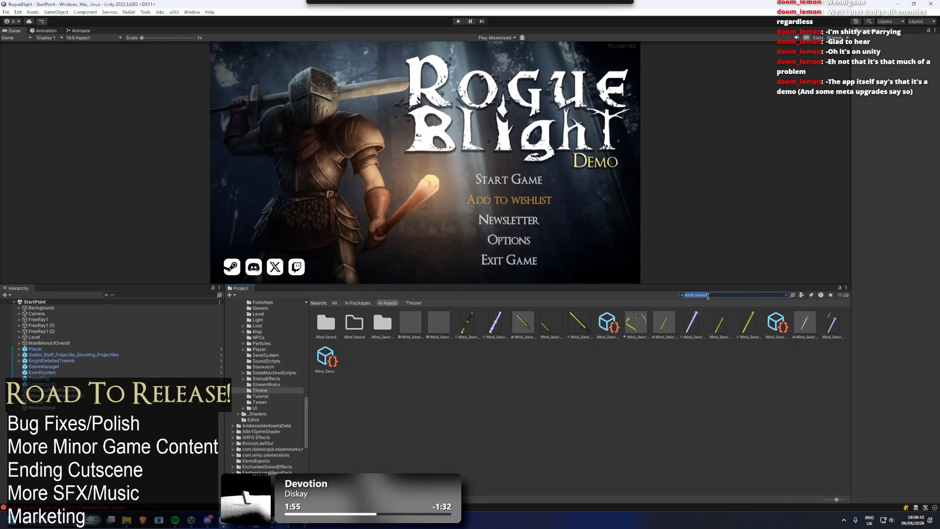
key("BackSpace")
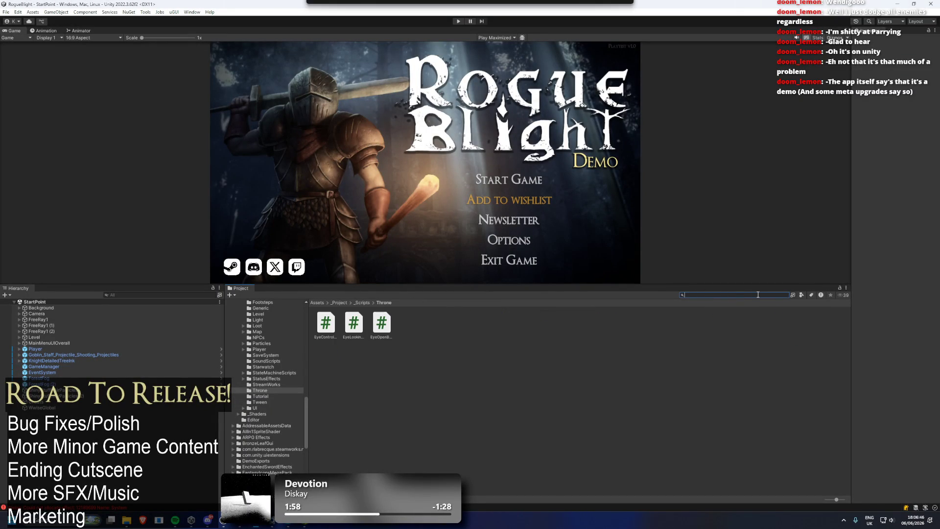
type("level up")
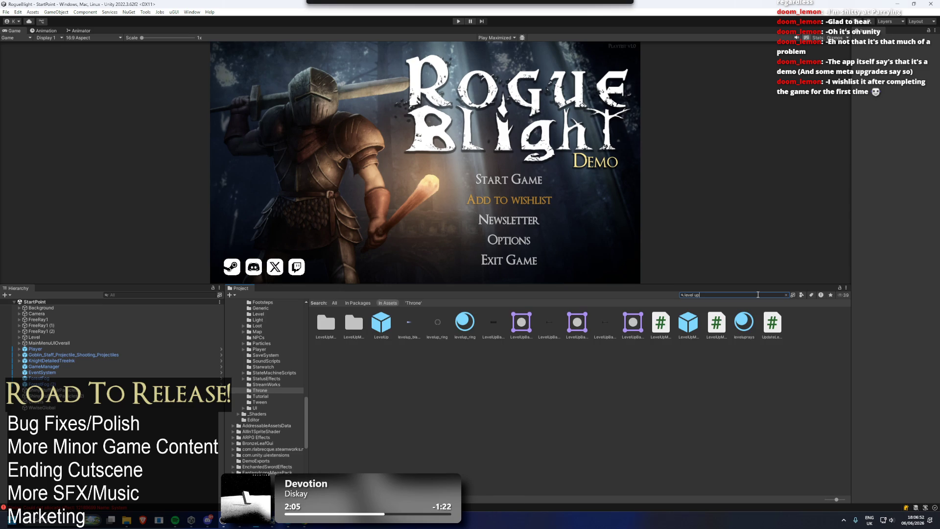
double_click(381, 322)
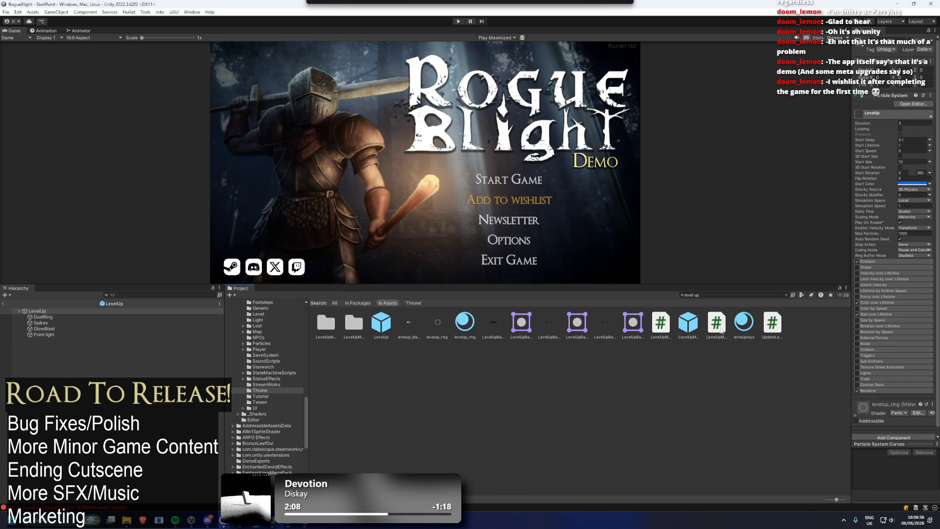
- Open LevelUpMenuUI, widen the Inspector, and copy the Ending Demo UI field's path
left_click(685, 327)
double_click(685, 326)
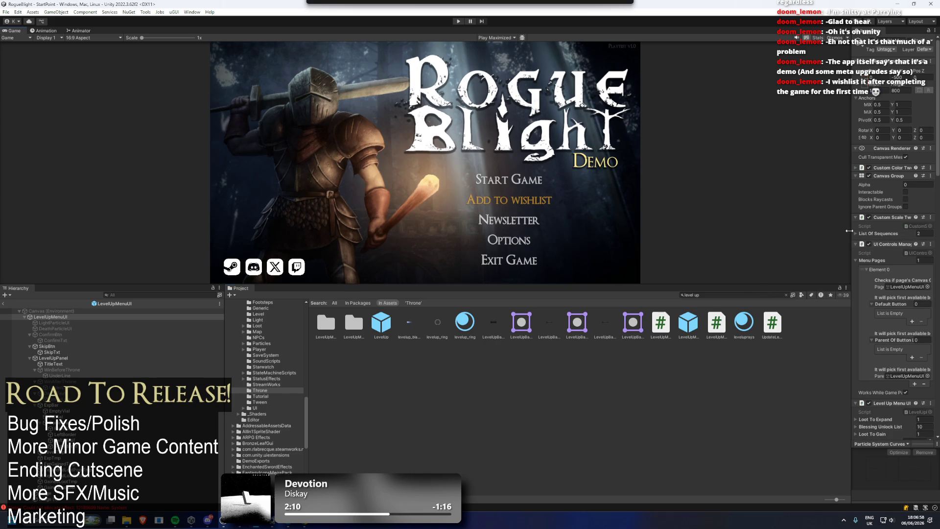
left_click_drag(852, 233, 624, 238)
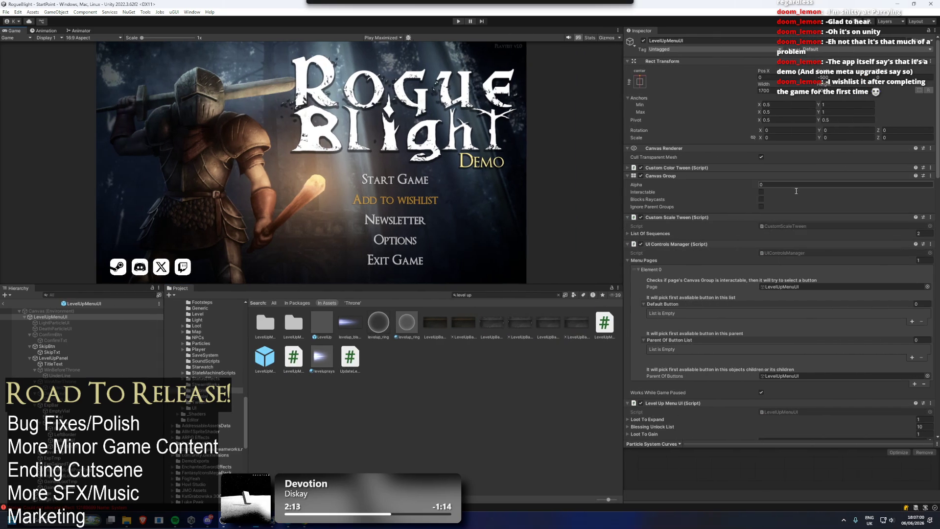
scroll(650, 279, "down", 10)
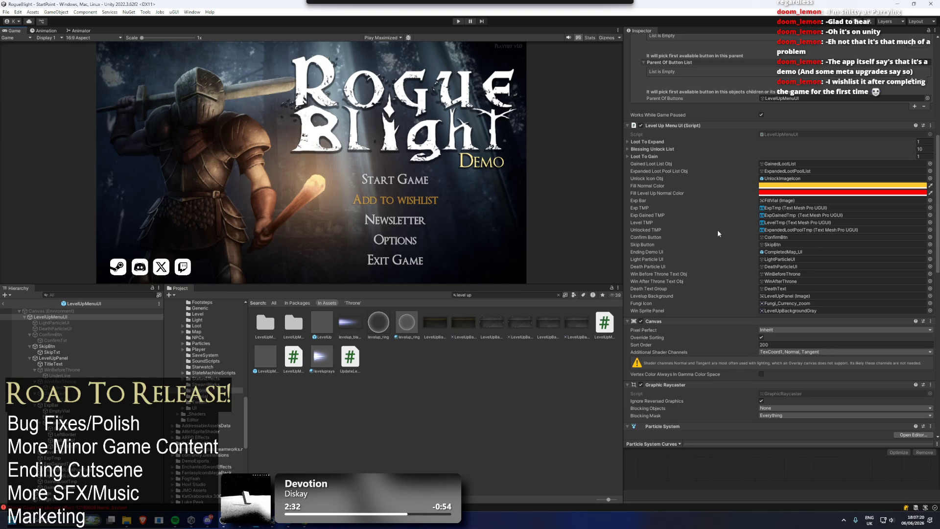
right_click(779, 253)
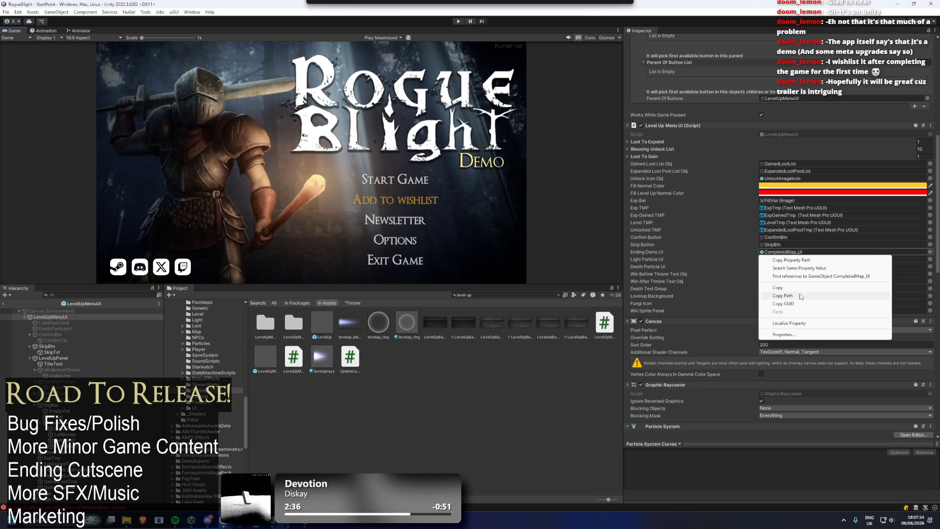
left_click(801, 294)
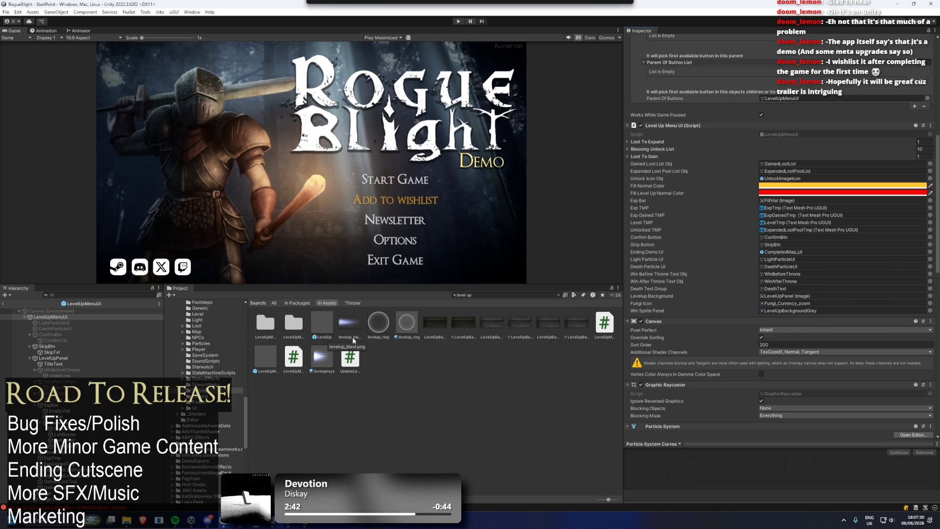
- Switch to the second Unity editor window and maximize it again
mouse_move(256, 520)
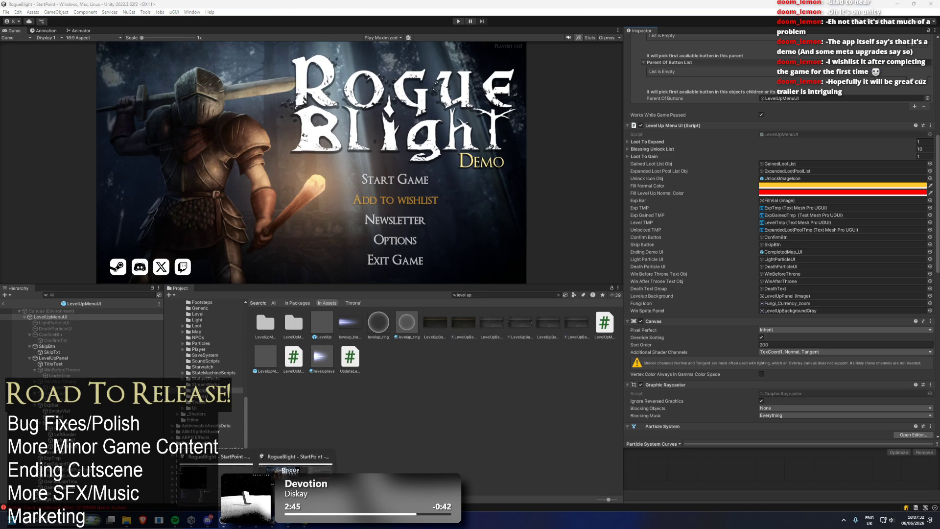
left_click(295, 465)
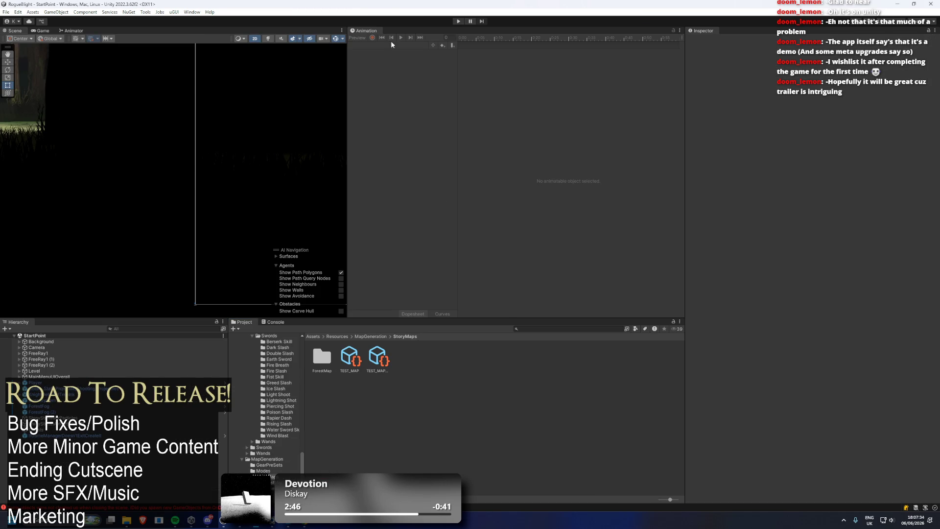
mouse_move(401, 5)
left_mouse_down()
mouse_move(274, 110)
mouse_move(242, 328)
mouse_move(274, 338)
mouse_move(302, 378)
left_mouse_up()
double_click(302, 377)
- Search 'level up m', select LevelUpMenuUI, and ping its script in the Player folder
left_click(558, 328)
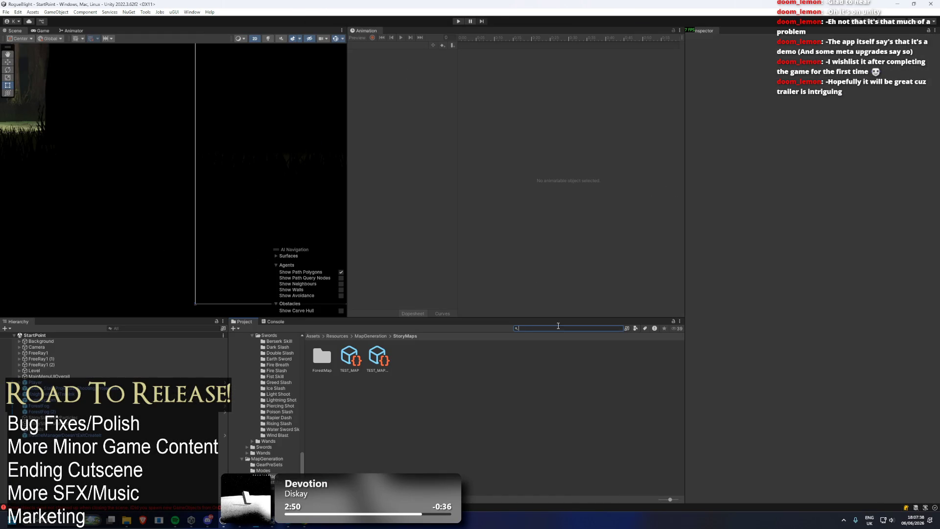
type("level u")
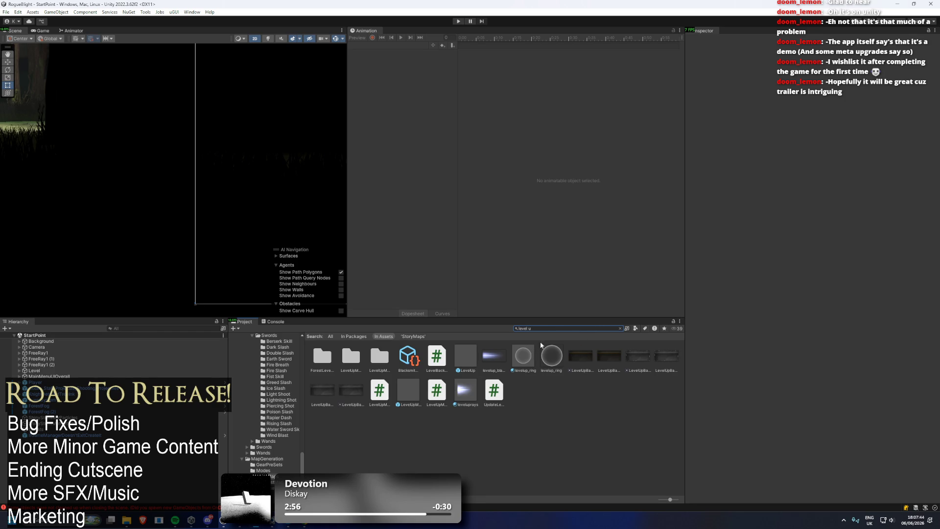
type("p")
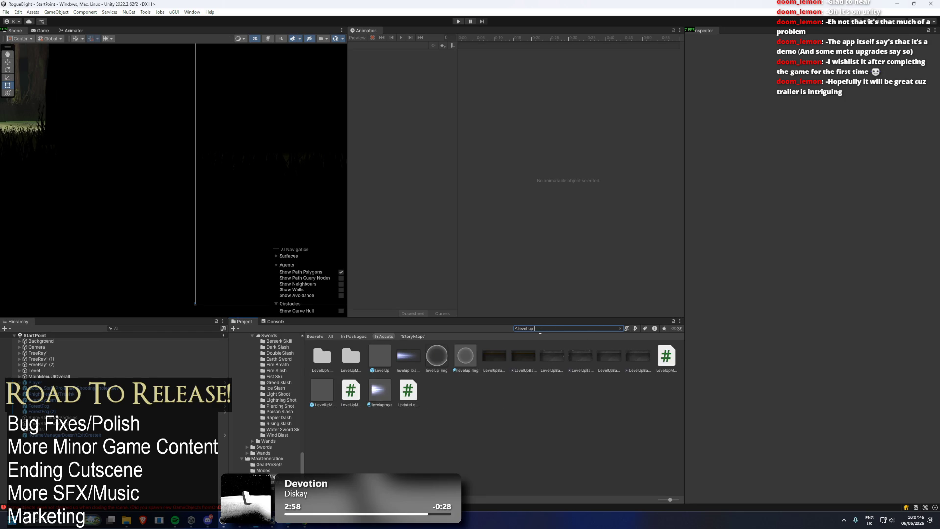
type(" m")
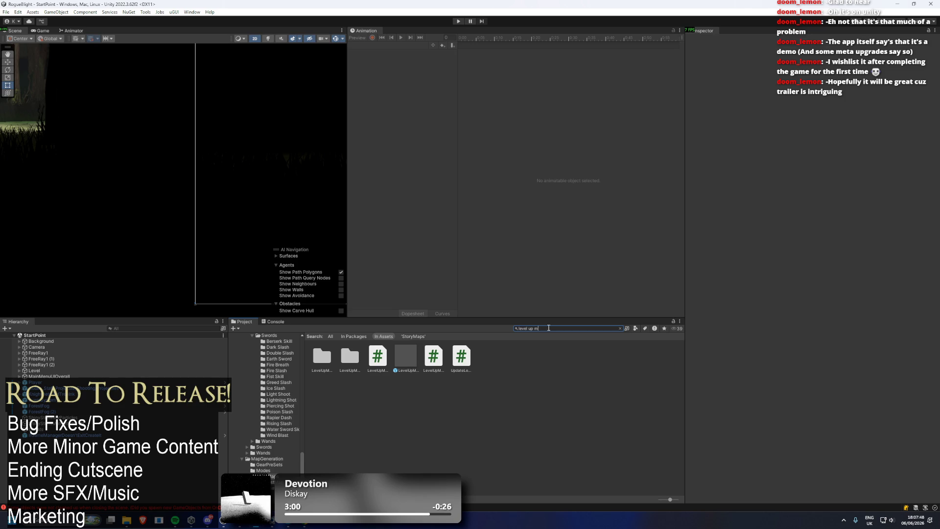
left_click(400, 355)
scroll(862, 205, "down", 5)
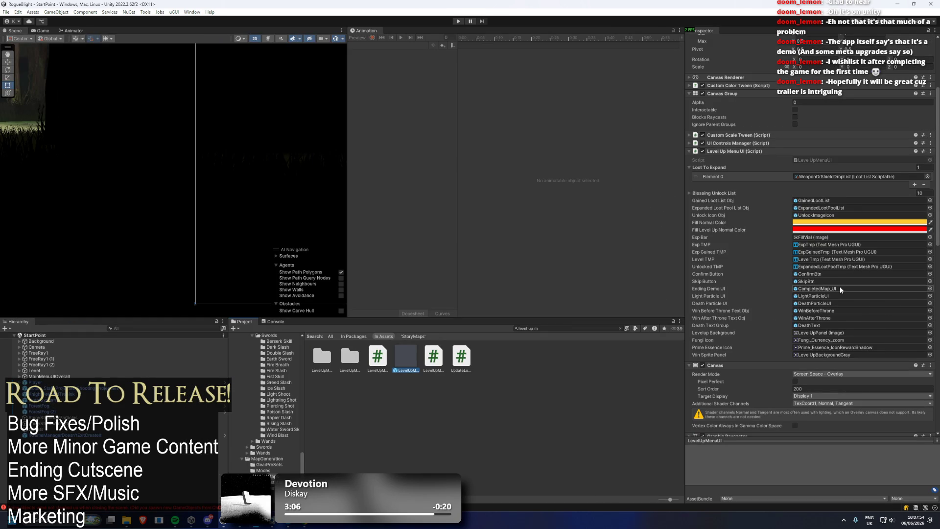
left_click(841, 161)
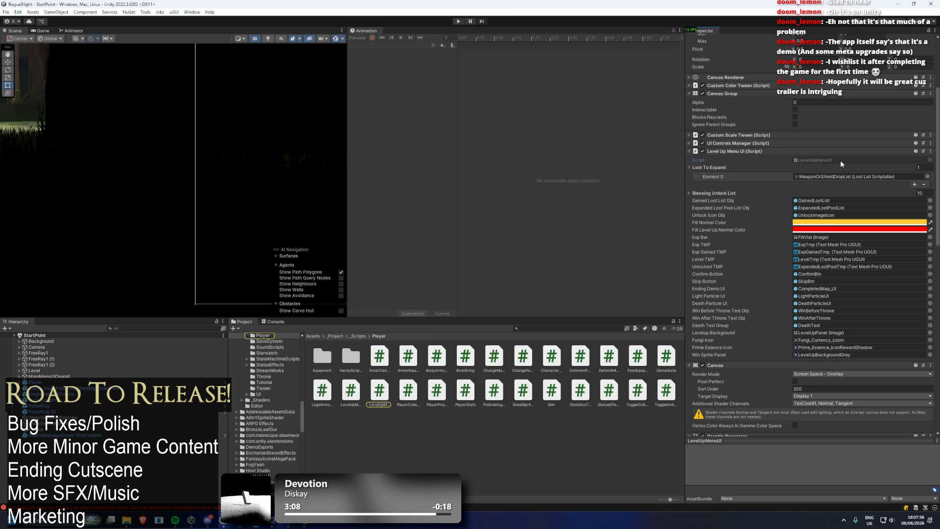
- Open the LevelUpMenuUI script in Visual Studio, then briefly show the Assets folder in Explorer
double_click(841, 158)
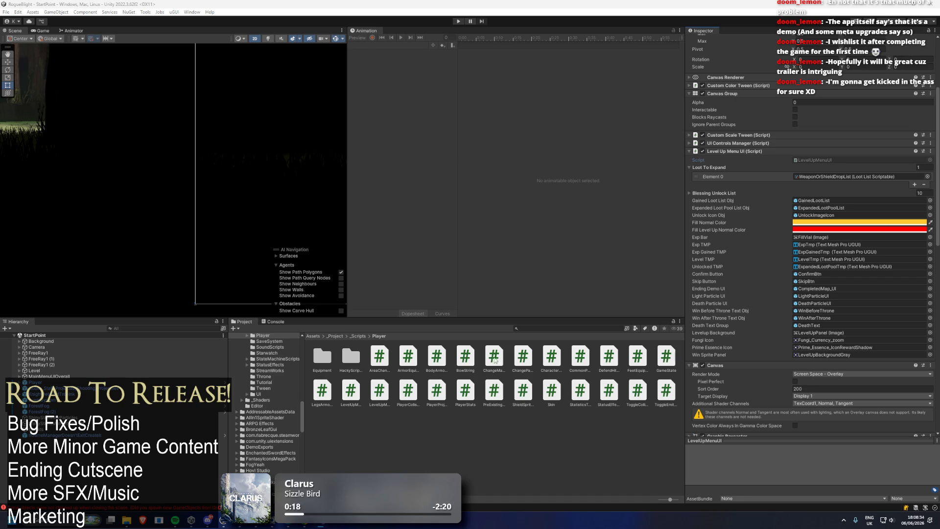
scroll(243, 359, "up", 15)
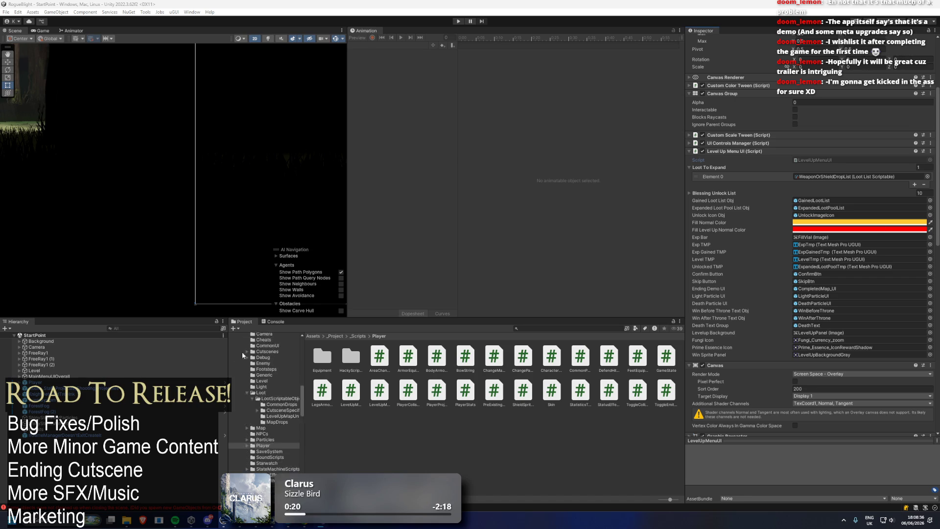
right_click(250, 364)
left_click(325, 129)
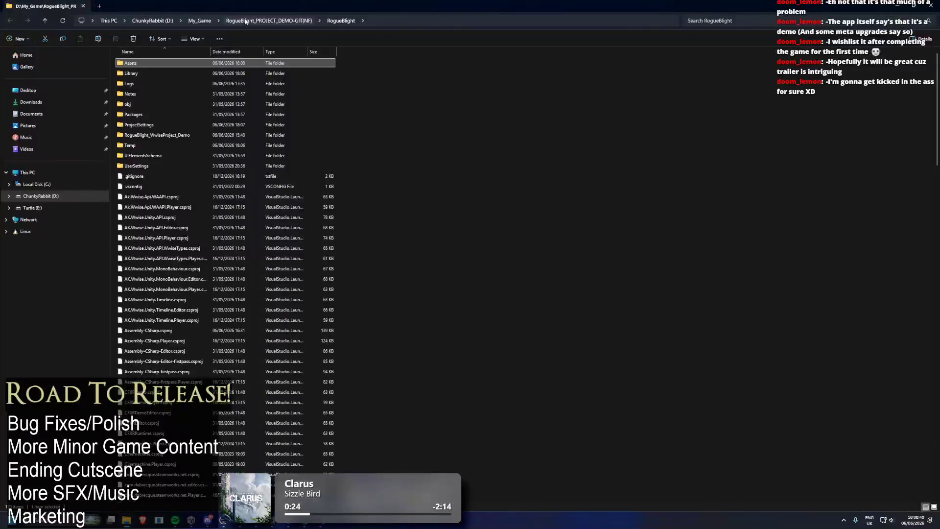
key("alt+Tab")
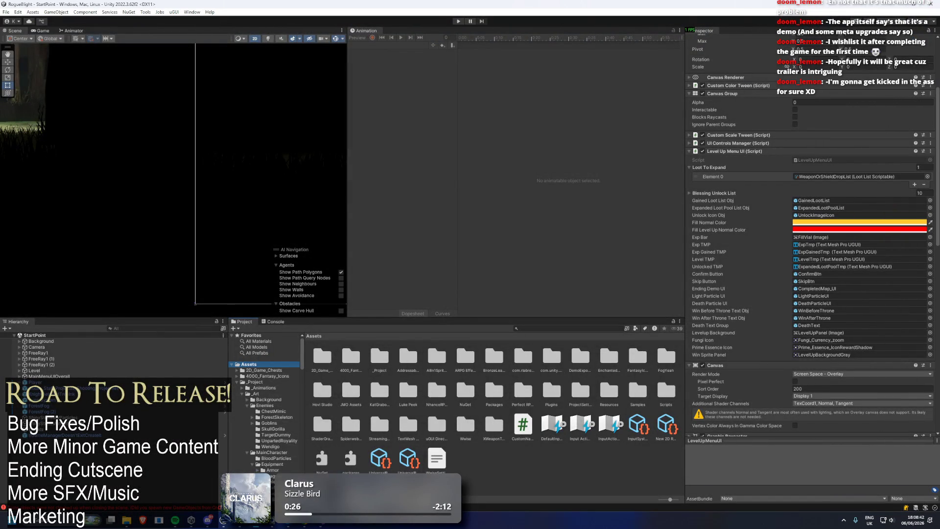
- In the other RogueBlight editor, open LevelUpMenuUI in Visual Studio, then return to the first editor
mouse_move(224, 520)
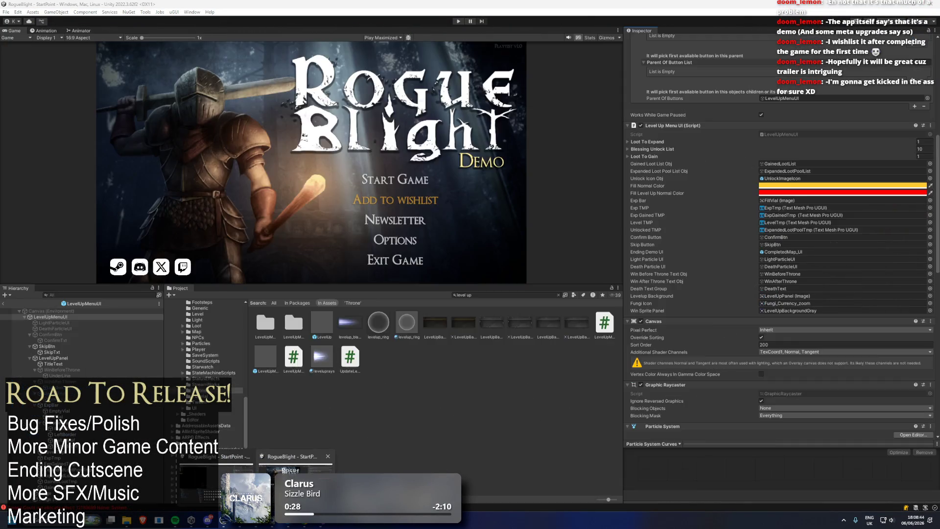
left_click(296, 470)
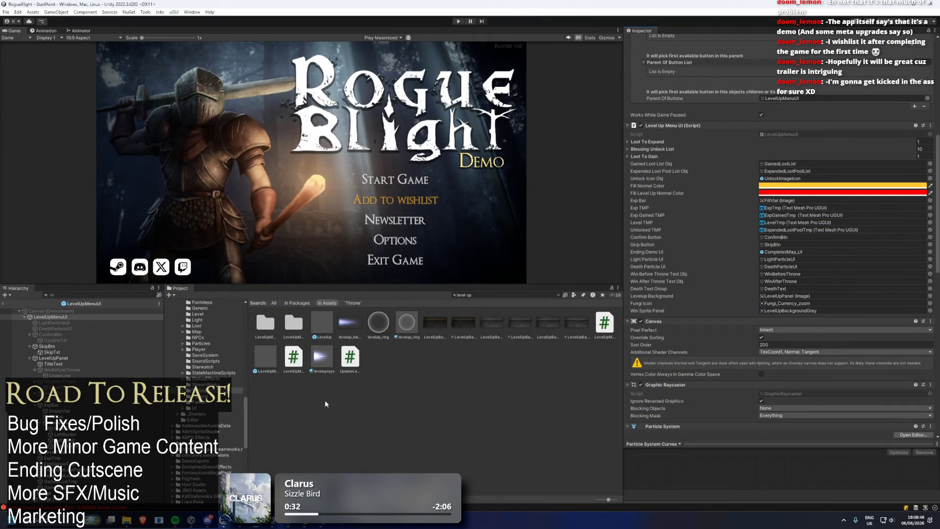
left_click(293, 359)
double_click(293, 361)
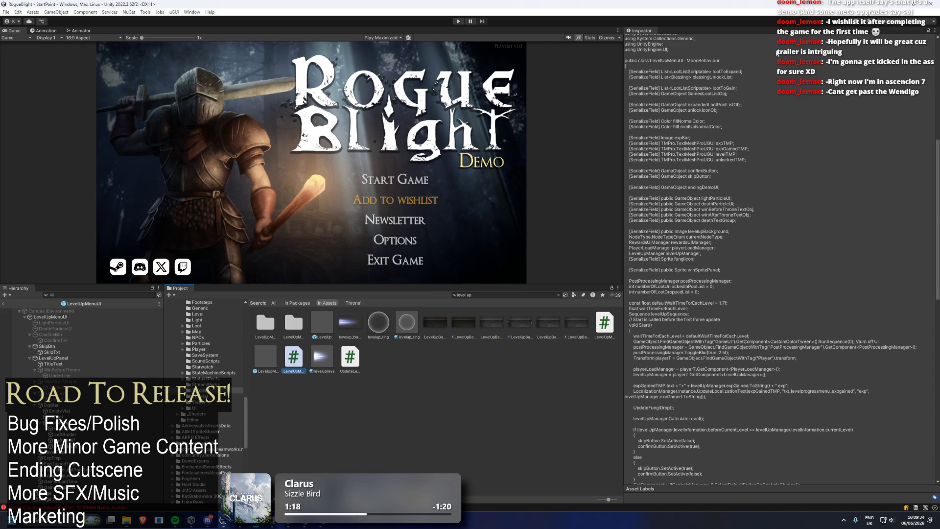
key("ctrl+p")
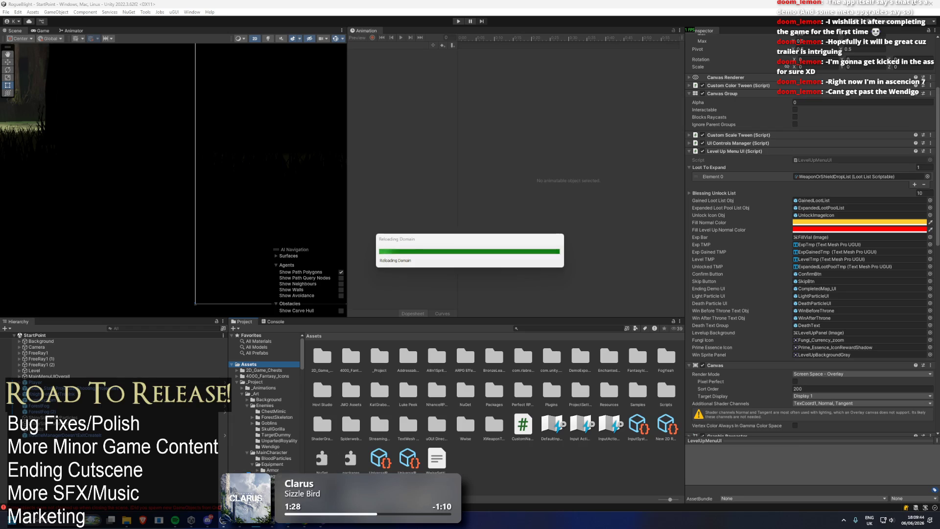
- After scripts recompile and the domain reloads, switch to the Unity Hub projects list
mouse_move(271, 519)
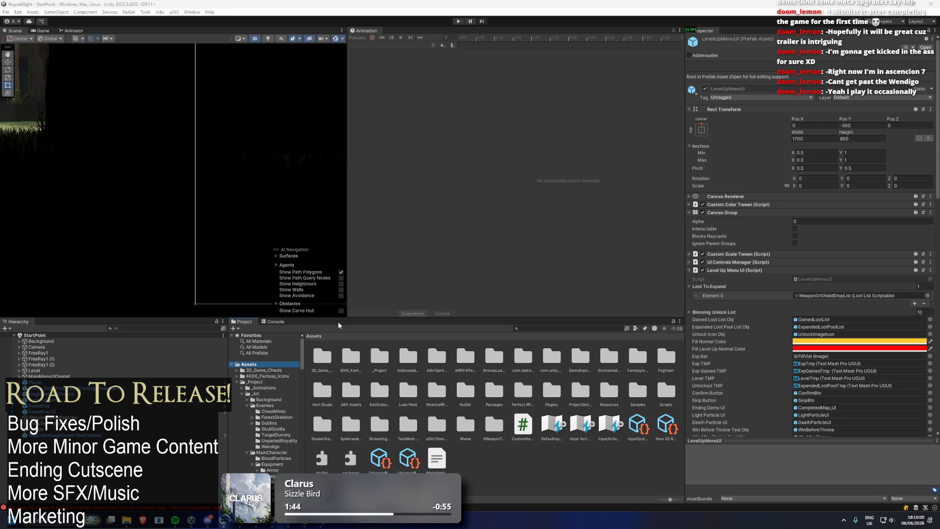
left_click(191, 520)
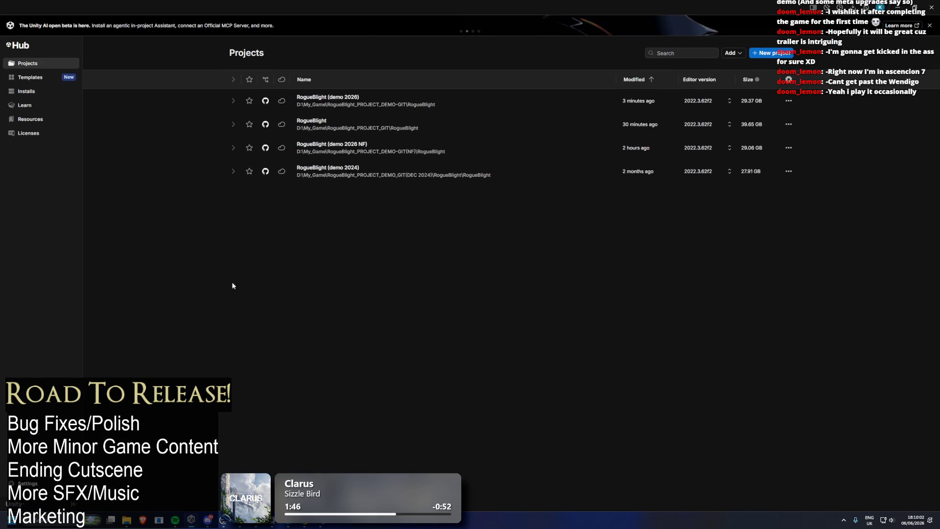
- Close the current editor and launch RogueBlight (demo 2026 NF) from Unity Hub
key("alt+Tab")
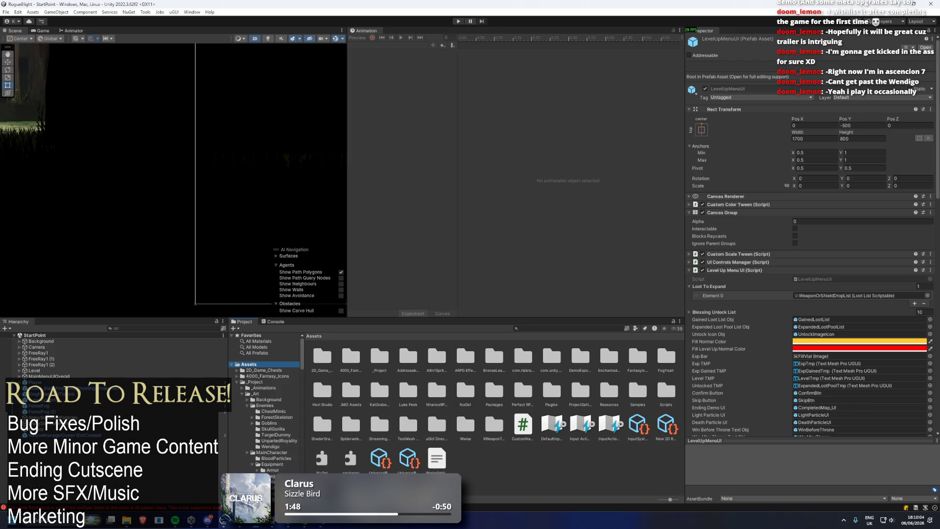
left_click(933, 8)
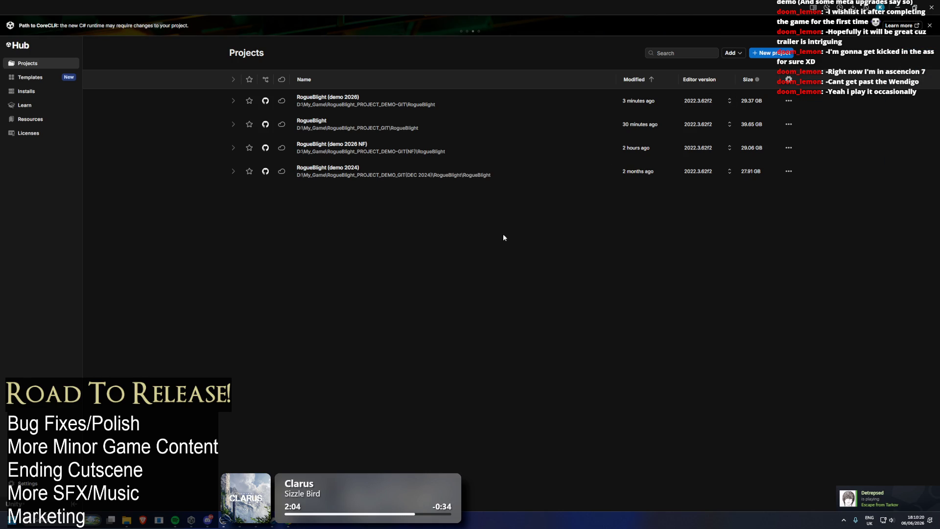
left_click(388, 150)
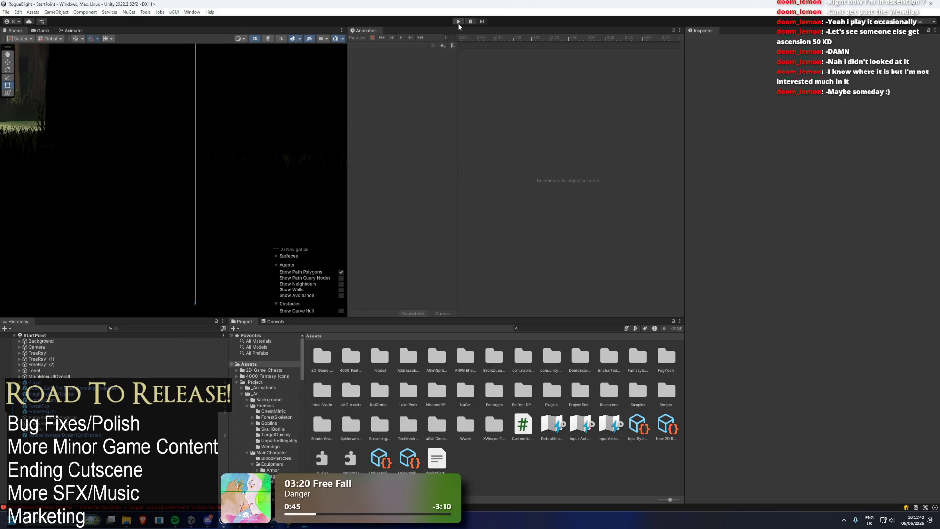
- Enter Play mode once the project has loaded, showing the RogueBlight Demo title menu
left_click(459, 22)
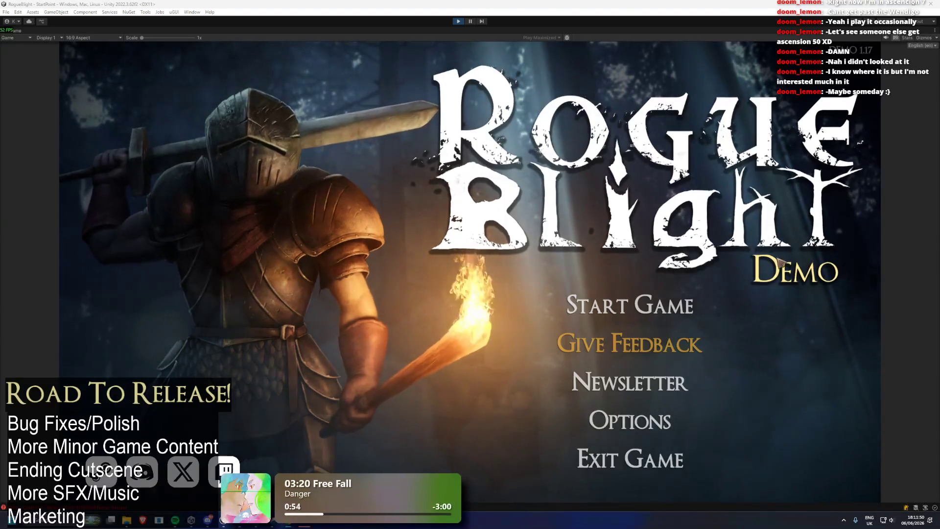
- Choose Start Game on the main menu and load a save slot
left_click(670, 272)
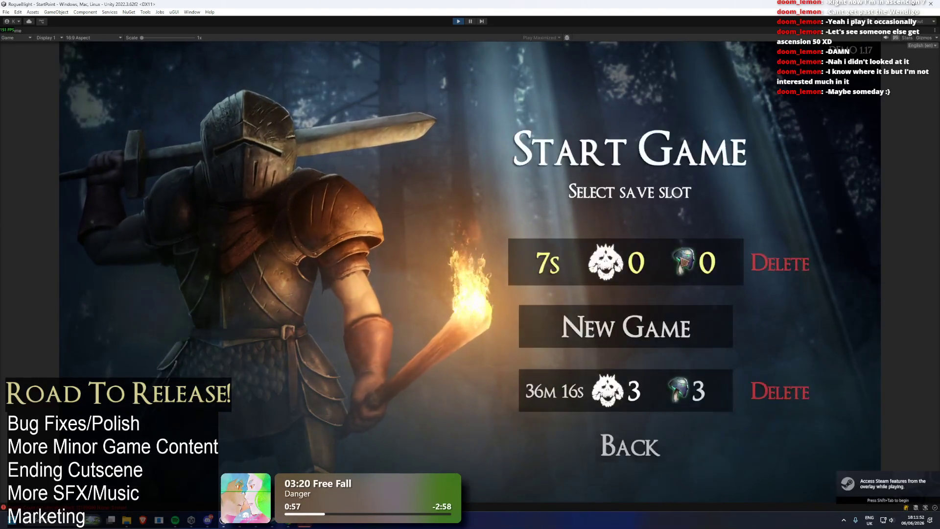
left_click(687, 261)
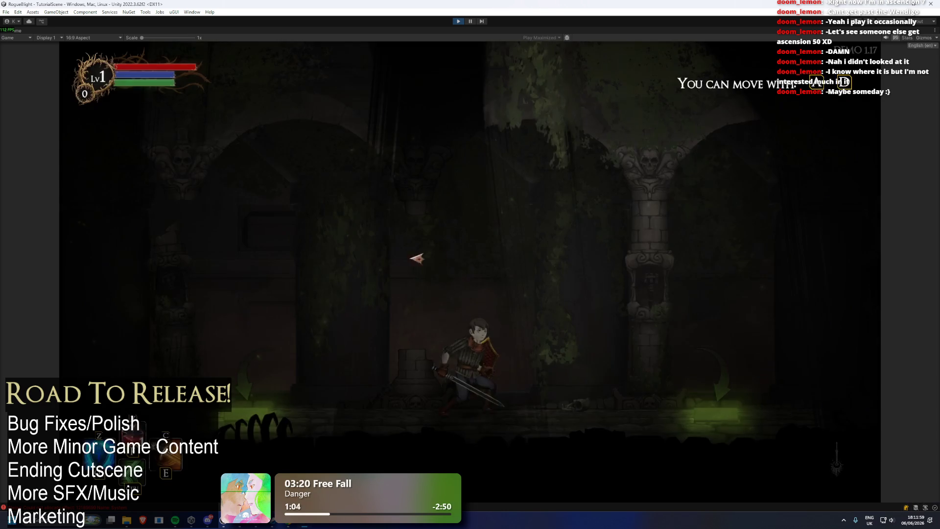
- Save and quit the tutorial, then load the longer-played (36m 16s) save slot
key("Escape")
left_click(456, 320)
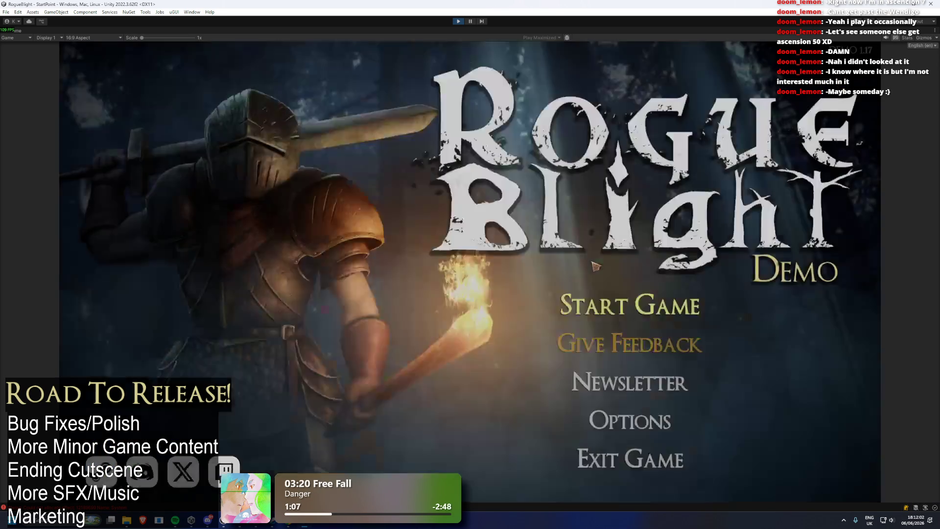
left_click(630, 242)
left_click(601, 378)
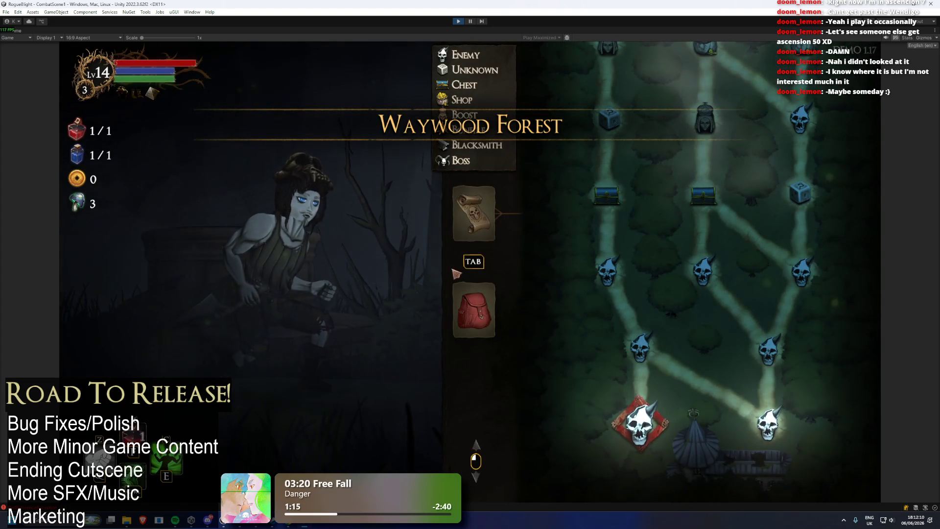
- Check the Wooden Dagger's details in the equipment, then abandon the Waywood Forest run
left_click(472, 309)
left_click(549, 220)
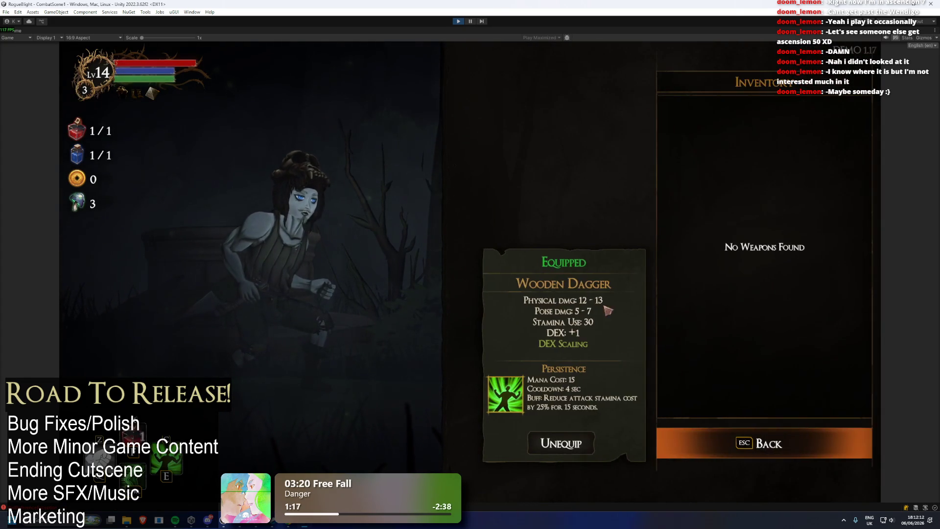
key("Escape")
left_click(520, 282)
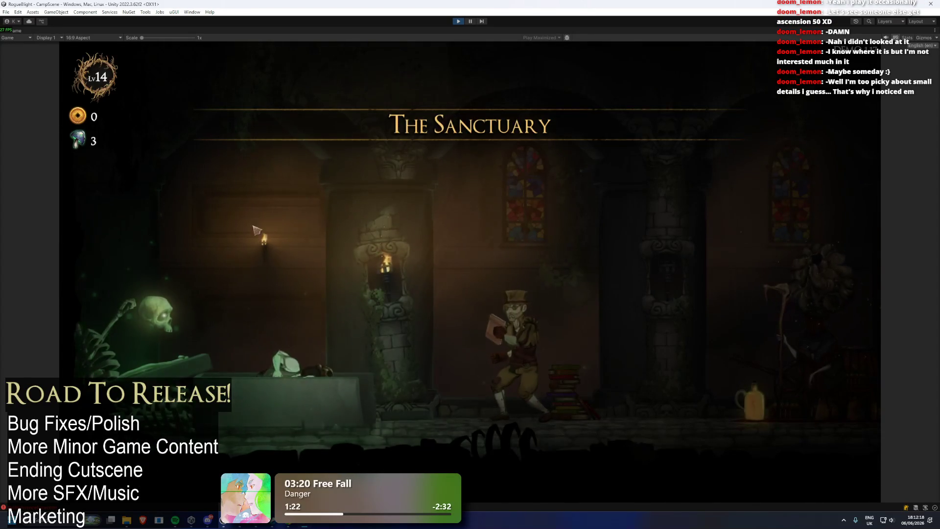
- Show the global Story Mode top-10 leaderboard from the camp NPC
left_click(194, 174)
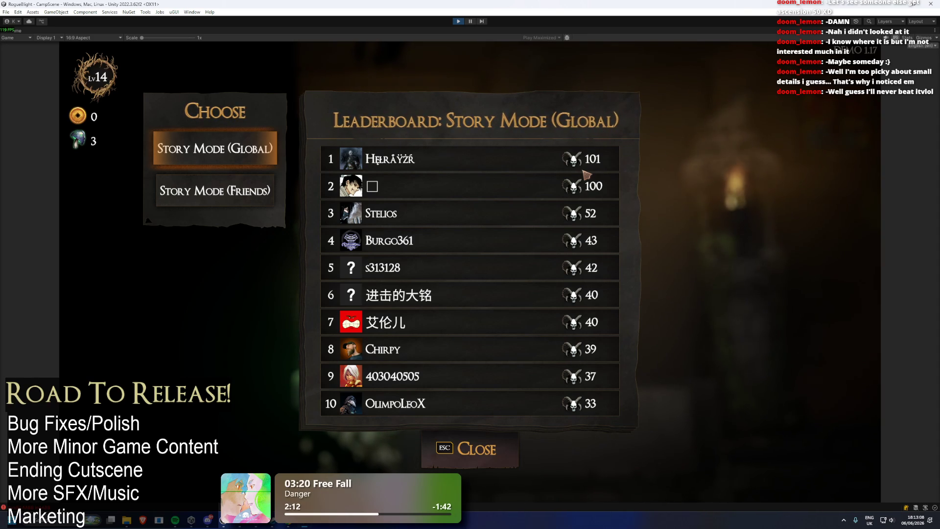
- View the Story Mode (Friends) leaderboard, switch back to Global, and close it
left_click(220, 188)
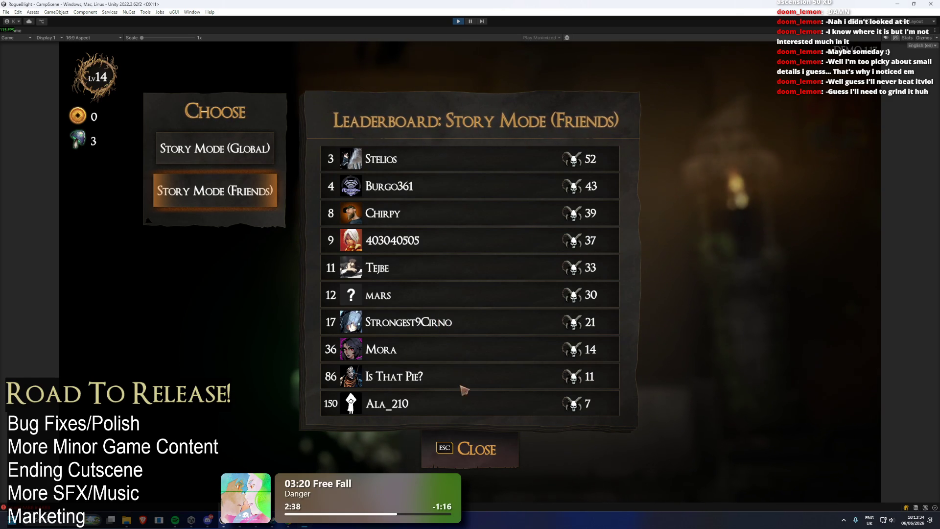
left_click(216, 149)
left_click(473, 456)
- Walk to Kali and the Cartographer and look at the map choices
key("d")
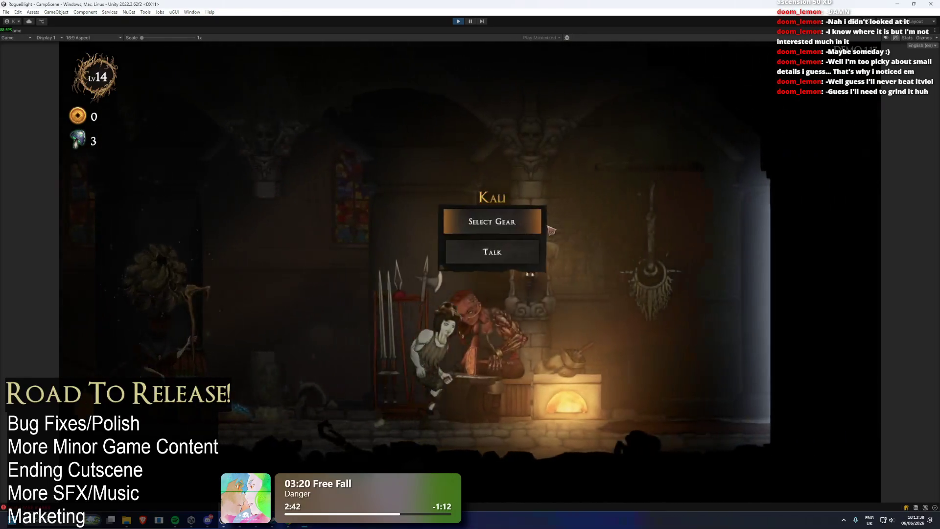
key("d")
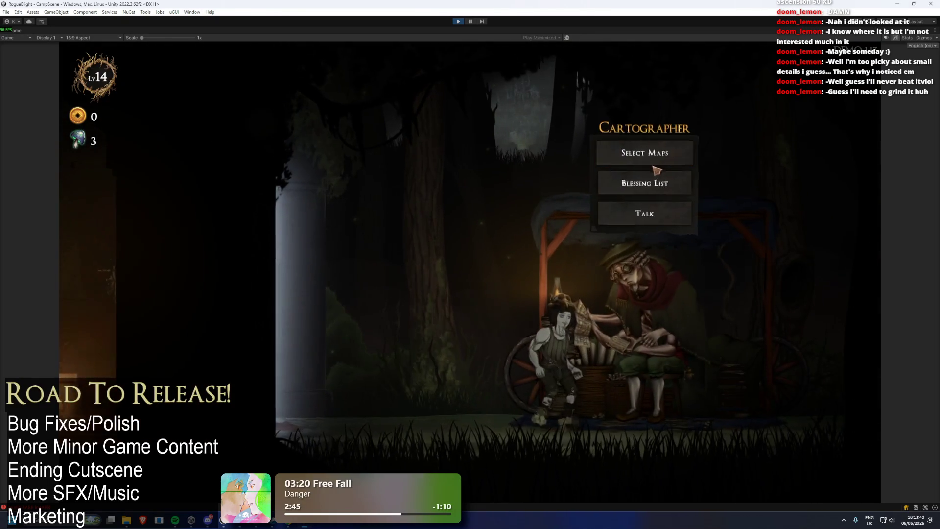
left_click(653, 165)
- Save and quit to the title screen, then delete the top save slot
key("Escape")
key("Escape")
left_click(483, 321)
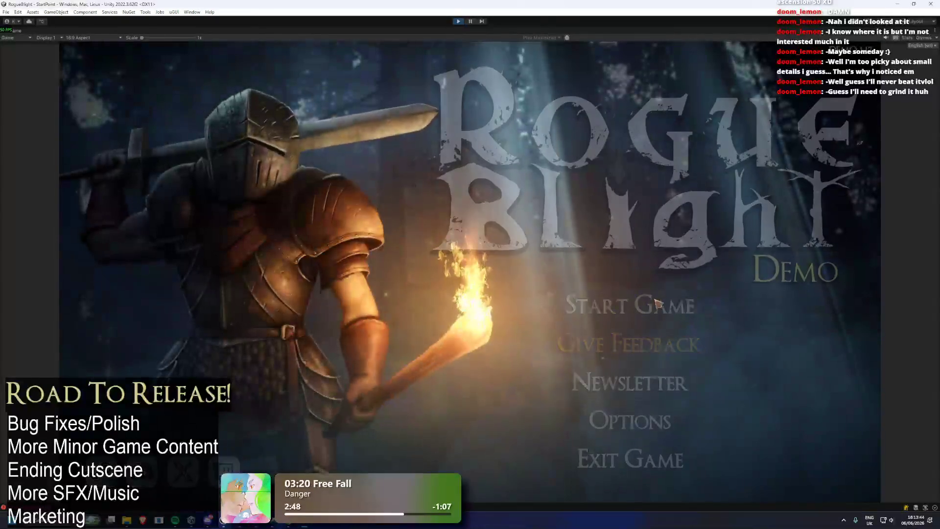
left_click(630, 243)
left_click(795, 267)
left_click(572, 294)
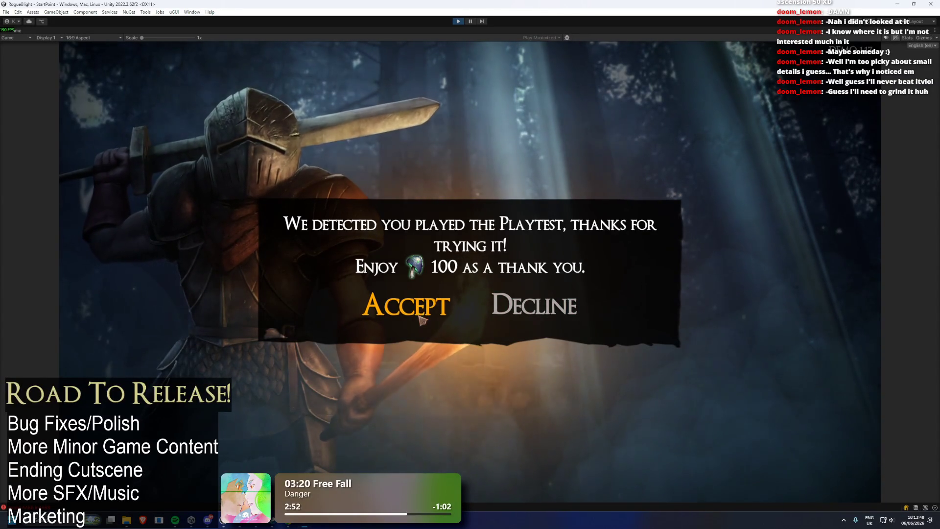
- Accept the playtest reward, begin a journey with character preset 7, and end the tutorial
left_click(426, 312)
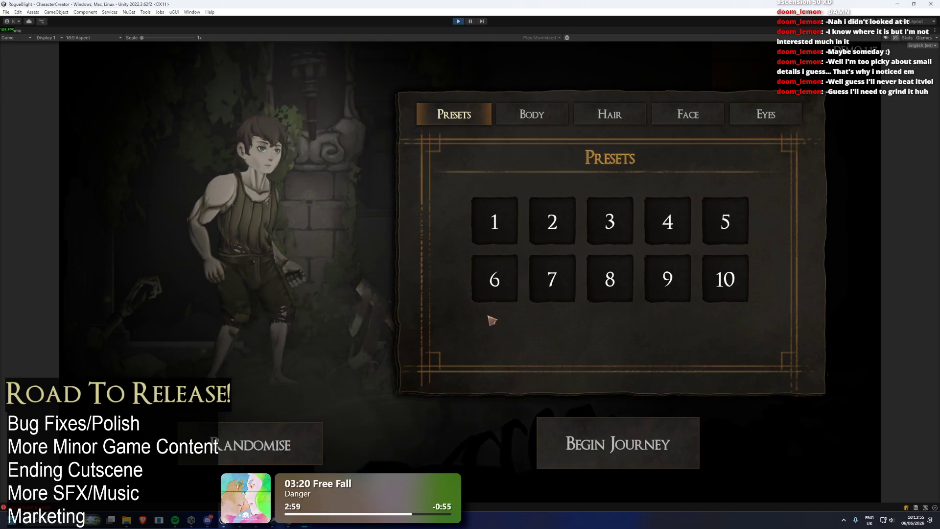
left_click(556, 229)
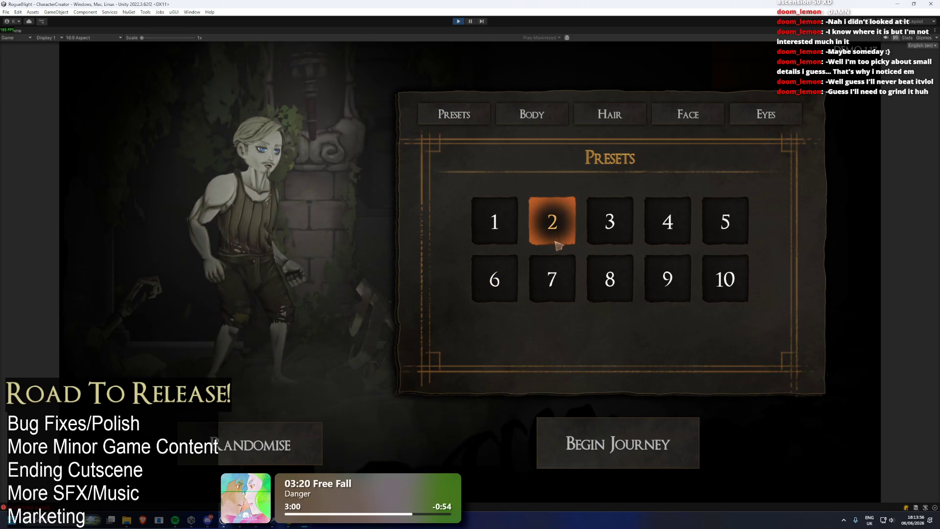
left_click(561, 270)
left_click(680, 431)
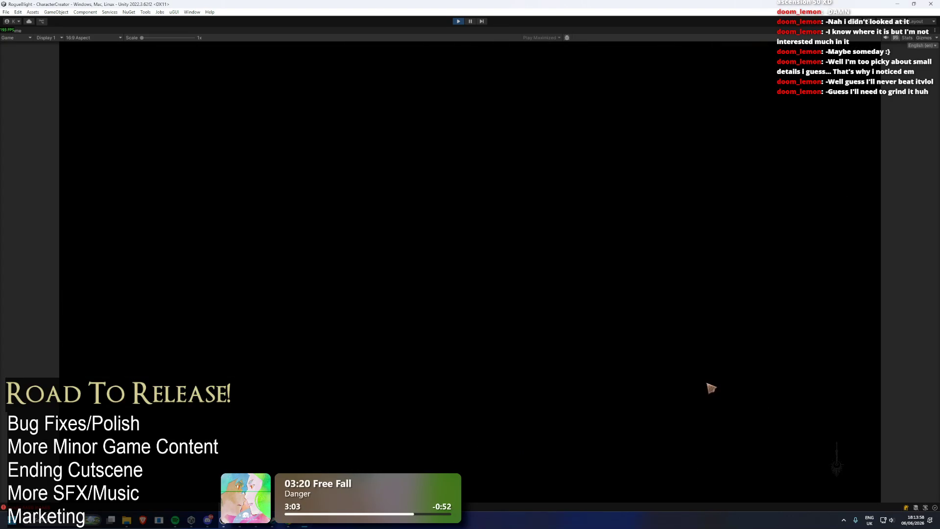
key("Escape")
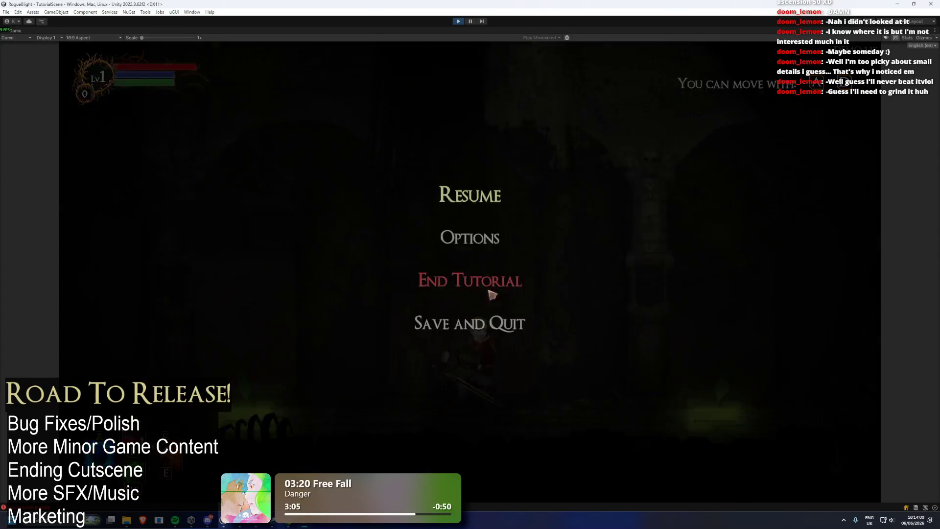
left_click(505, 296)
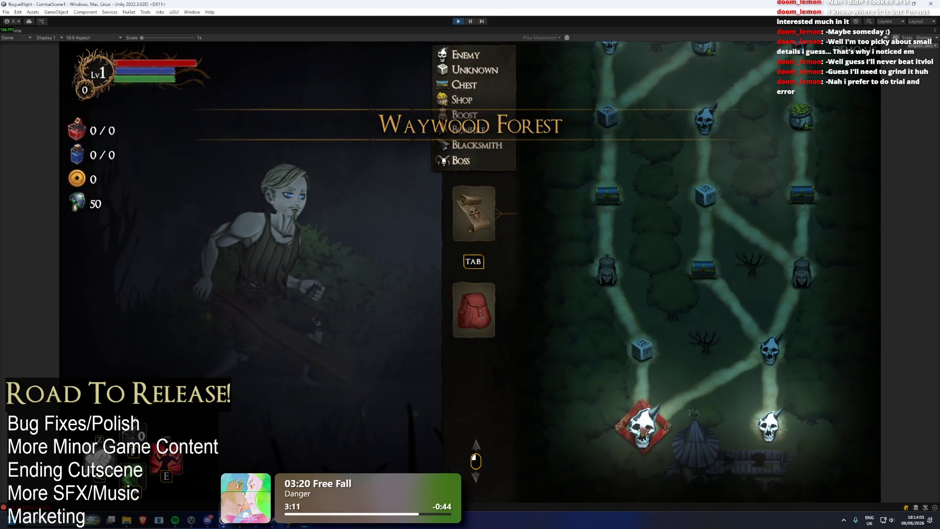
- Take the Wooden Sword, kill the club-wielding enemy, and take all its loot
left_click(637, 373)
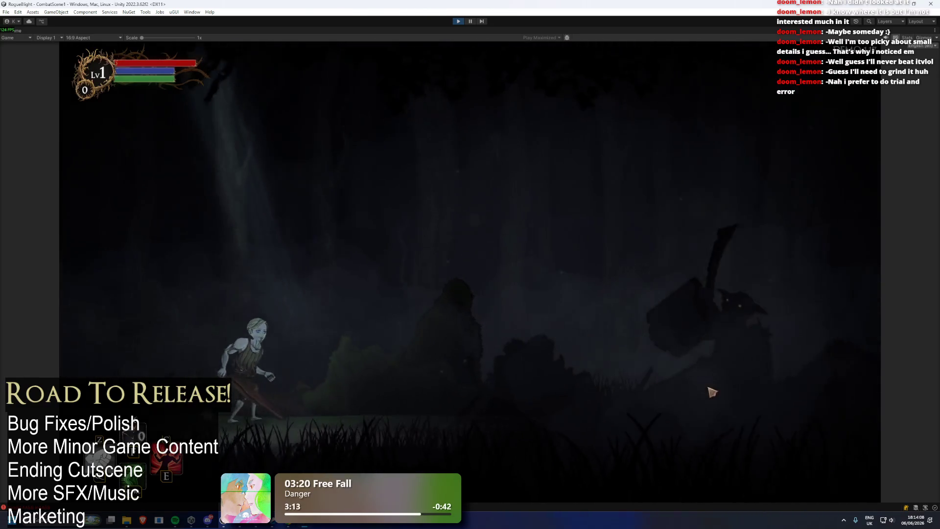
key("d")
left_click(674, 363)
left_click(674, 363)
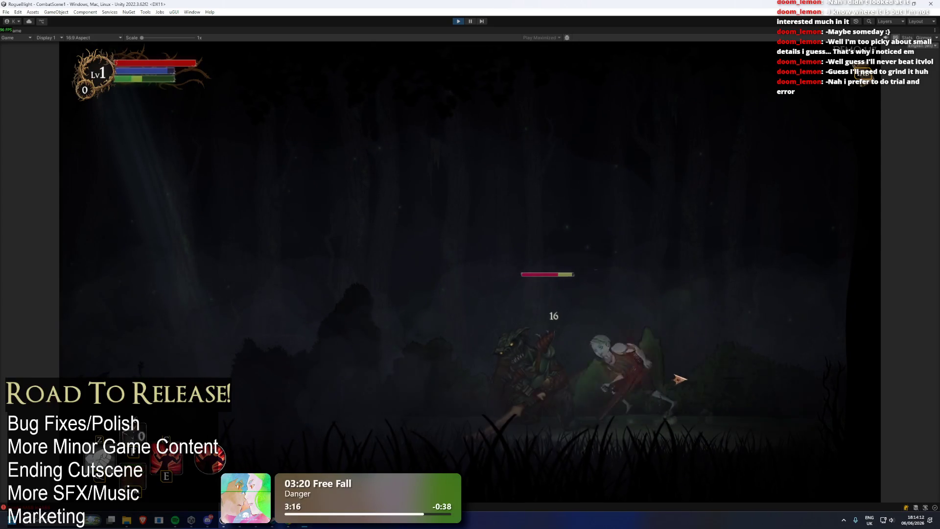
key("a")
key("d")
left_click(749, 373)
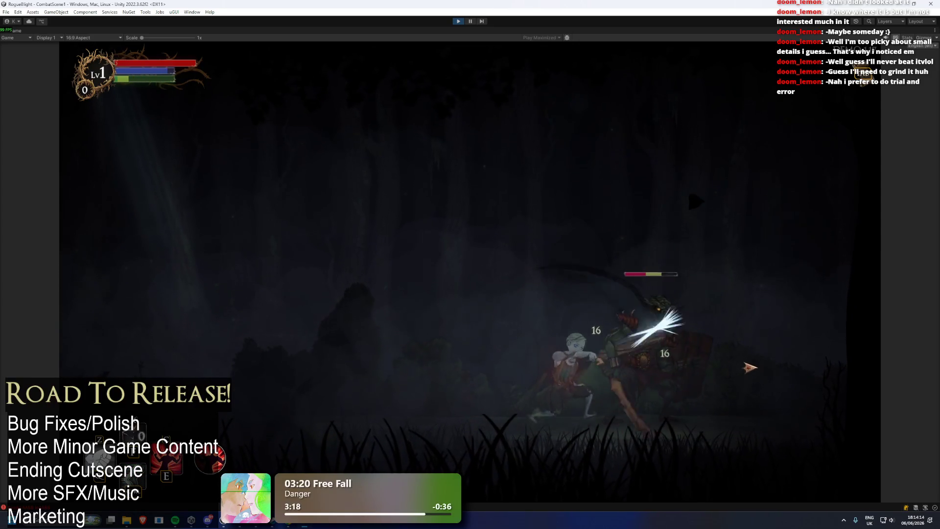
left_click(747, 371)
key("d")
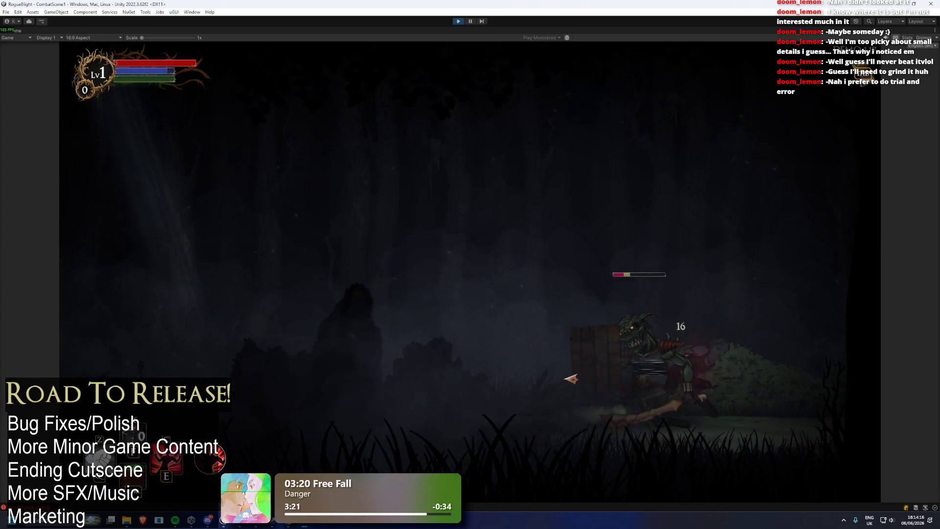
left_click(563, 376)
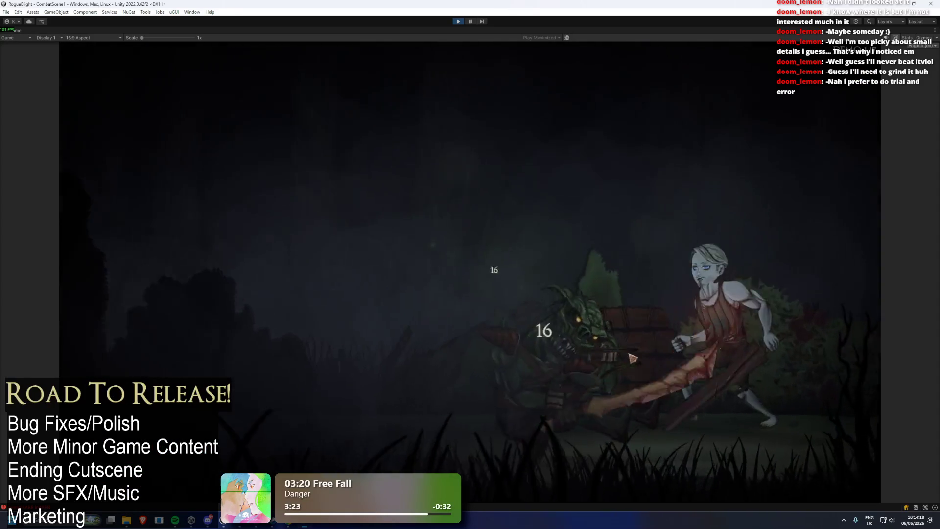
key("e")
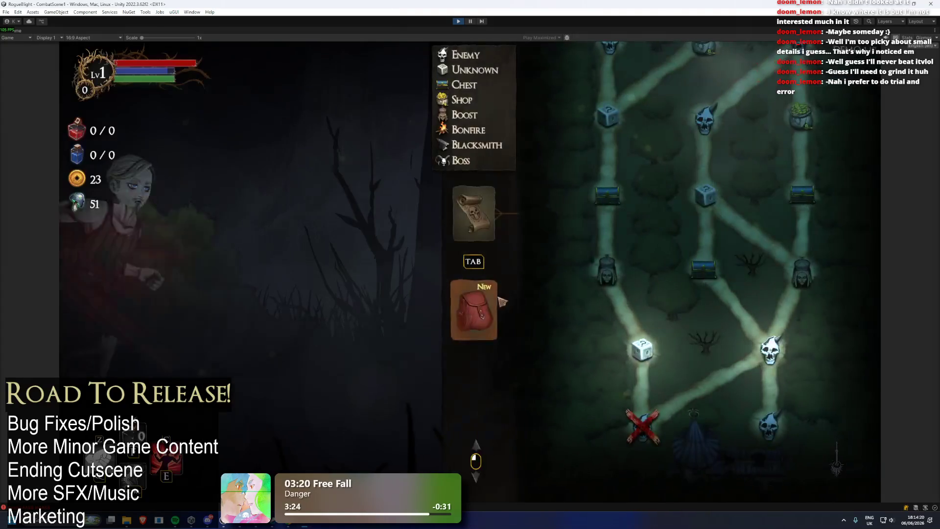
- Equip the Iron Rapier in the left hand and the Novice Boots, then travel to the next area
left_click(464, 314)
left_click(549, 215)
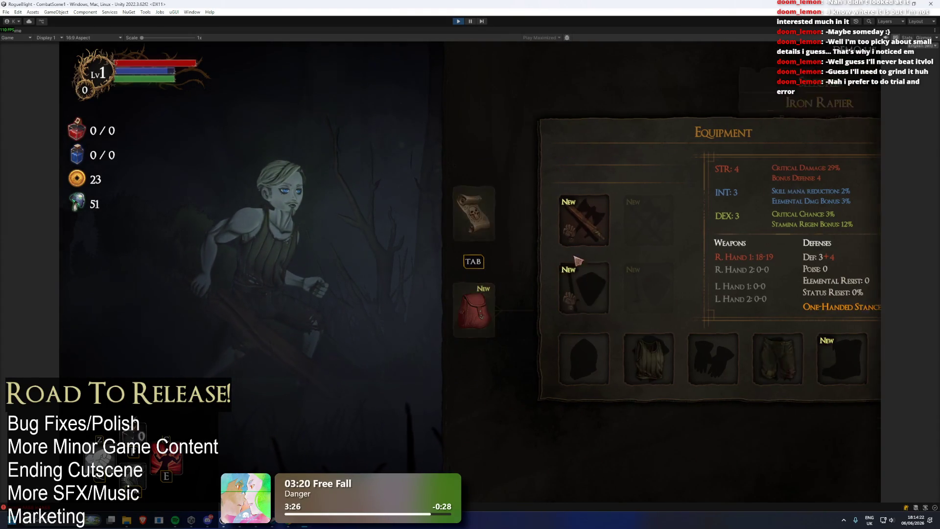
left_click(688, 124)
key("Tab")
key("Tab")
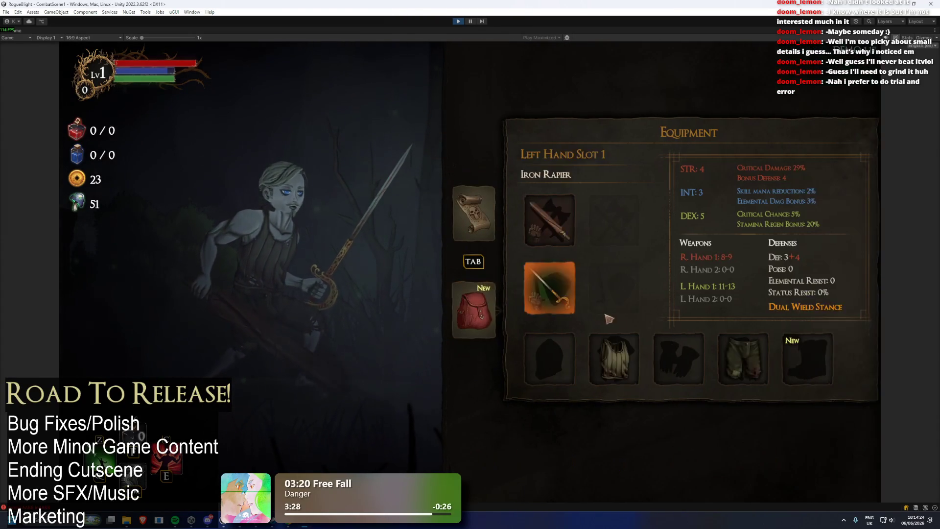
left_click(813, 356)
left_click(683, 181)
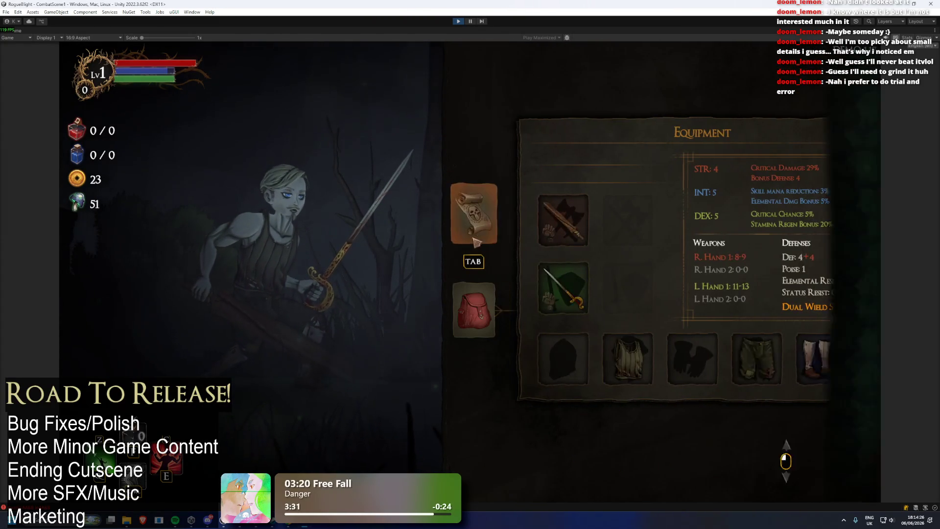
key("Tab")
left_click(762, 351)
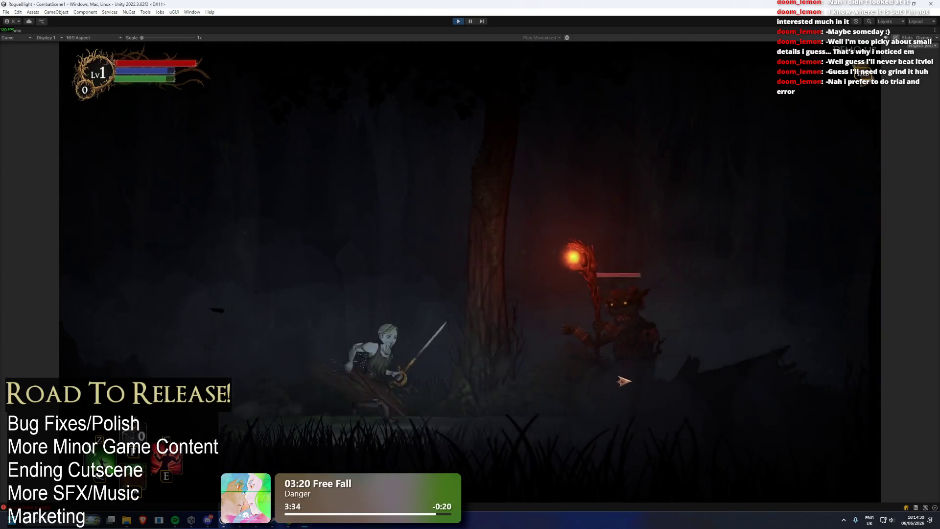
- Dodge the fireballs and ground fire while slashing the fire-staff enemy on foot
key("a")
left_click(612, 381)
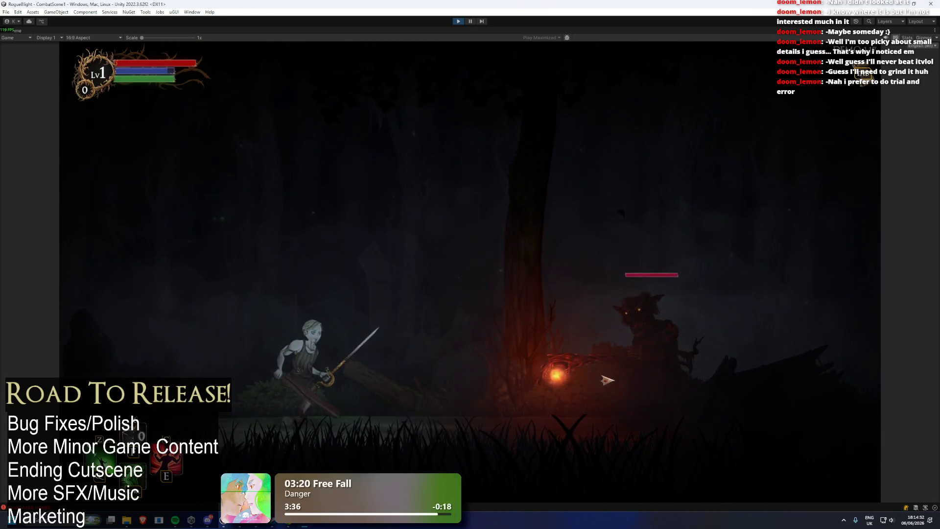
key("a")
left_click(613, 381)
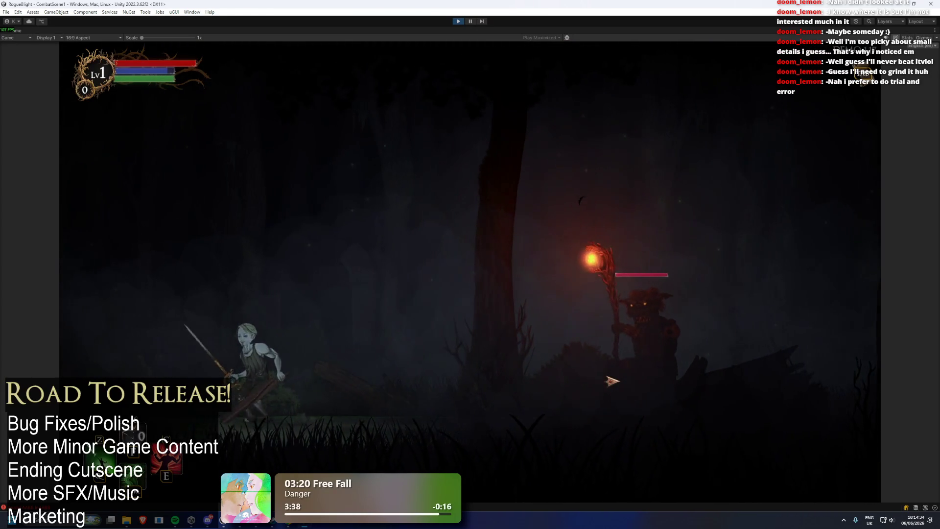
key("d")
key("a")
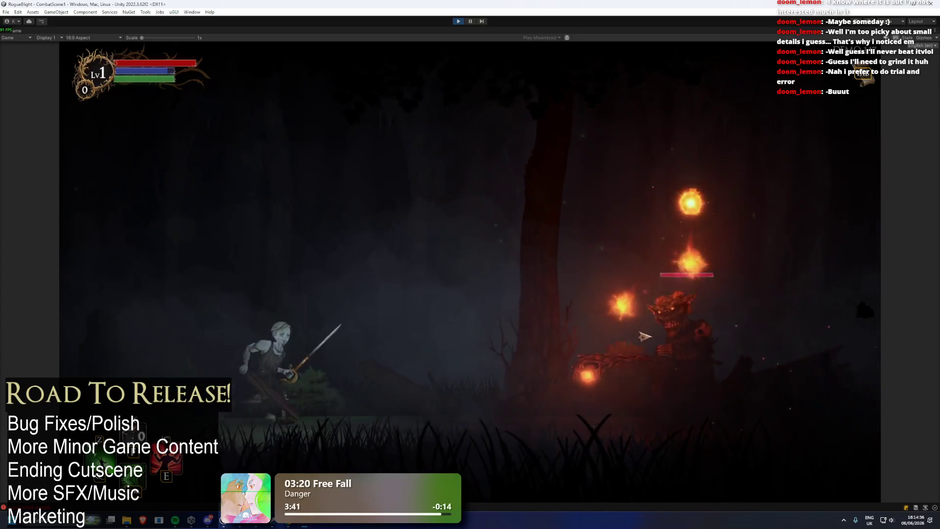
left_click(644, 336)
key("d")
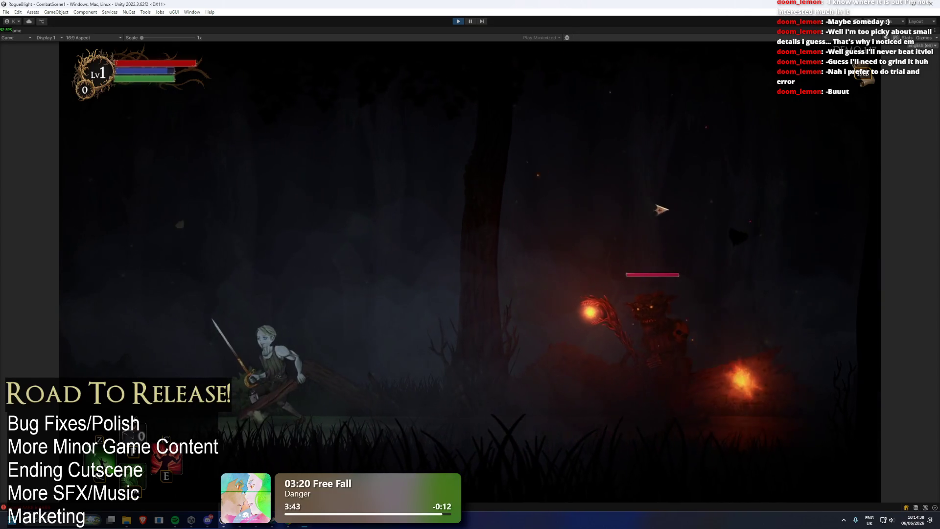
left_click(623, 352)
key("a")
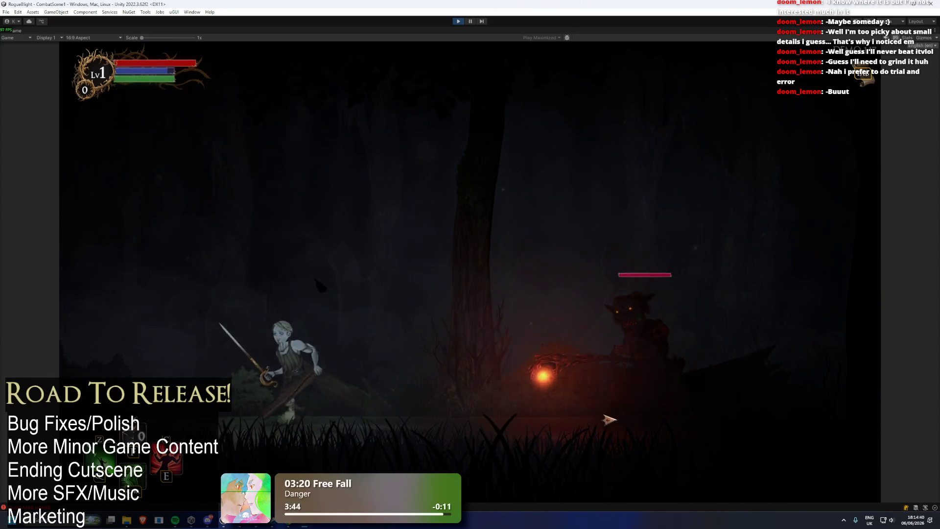
key("d")
left_click(590, 394)
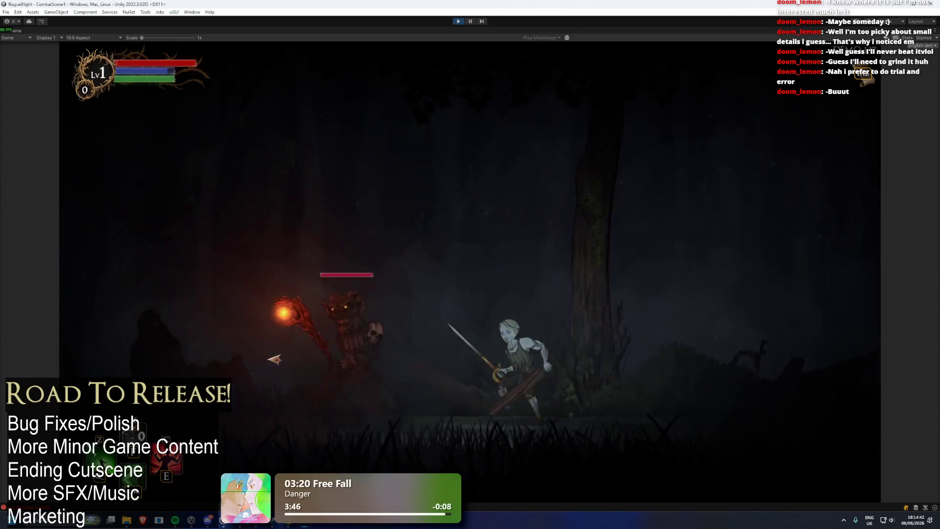
key("a")
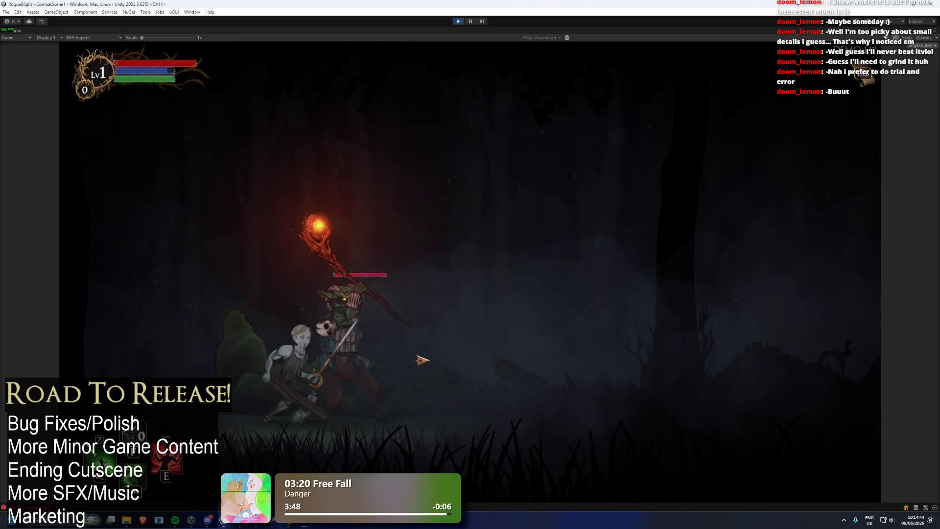
key("d")
left_click(424, 360)
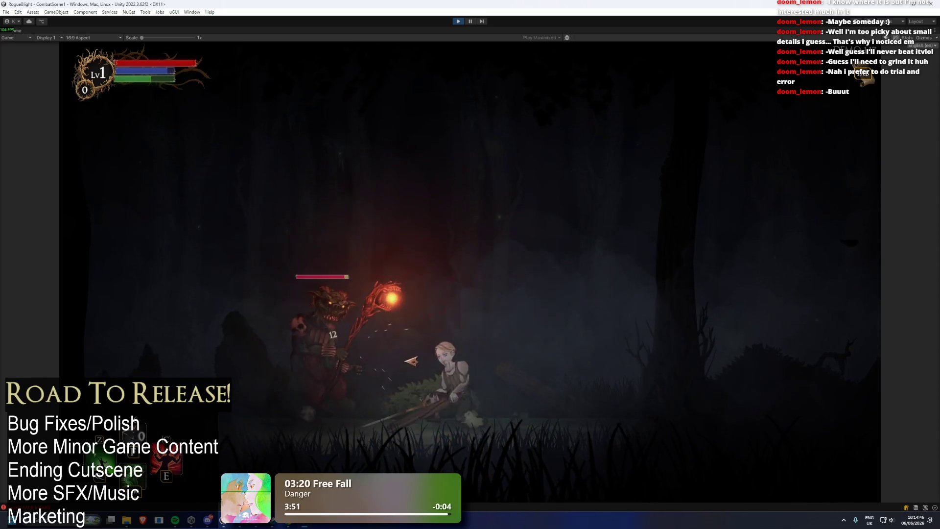
- Jump and dash around the fire-staff enemy, striking until a flaming leap attack finishes it
key("space")
key("d")
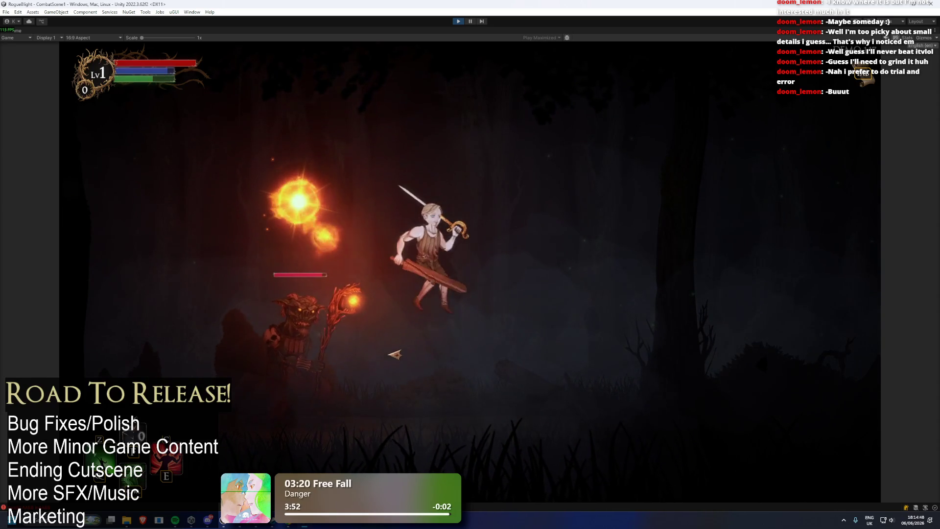
key("space")
key("a")
key("d")
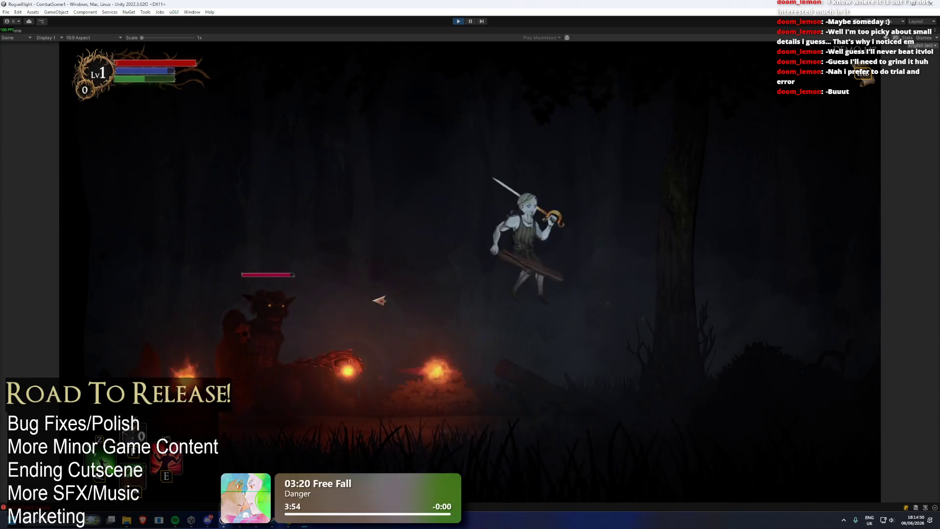
key("a")
left_click(430, 310)
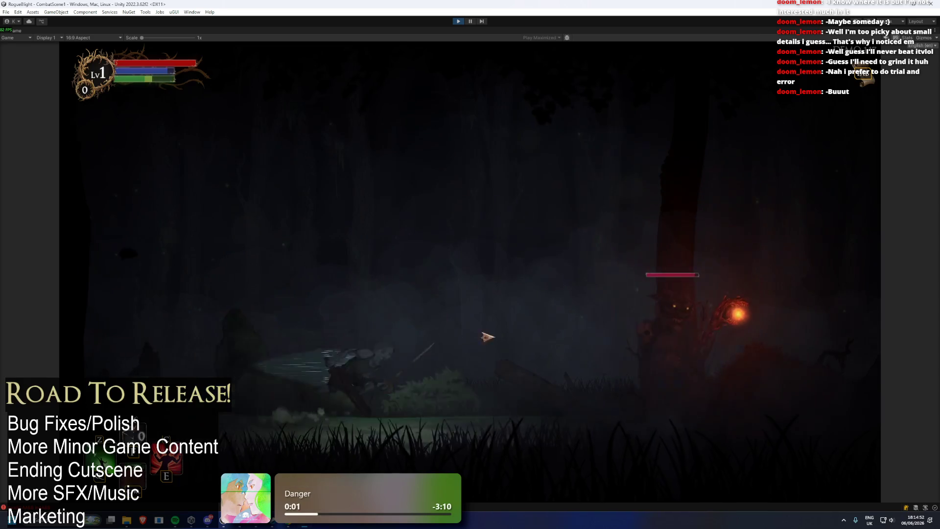
key("d")
left_click(652, 349)
key("d")
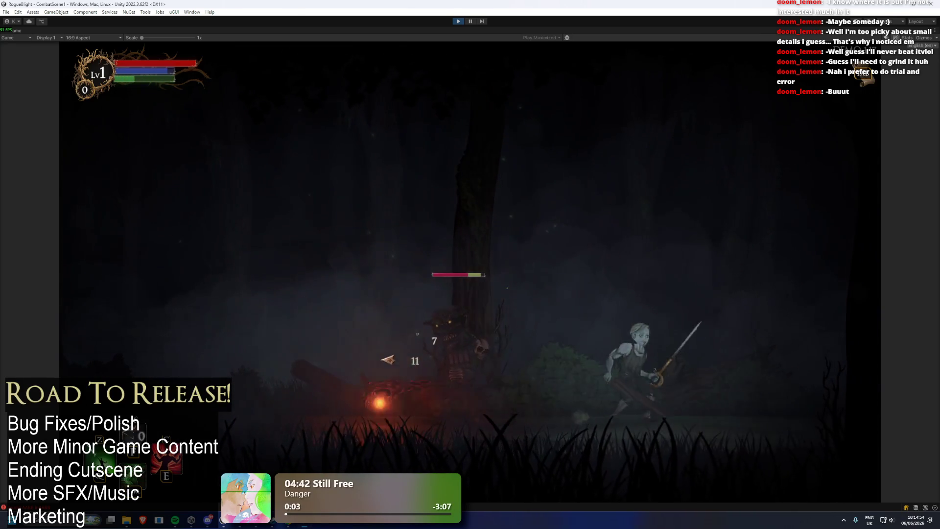
left_click(378, 359)
key("a")
left_click(602, 359)
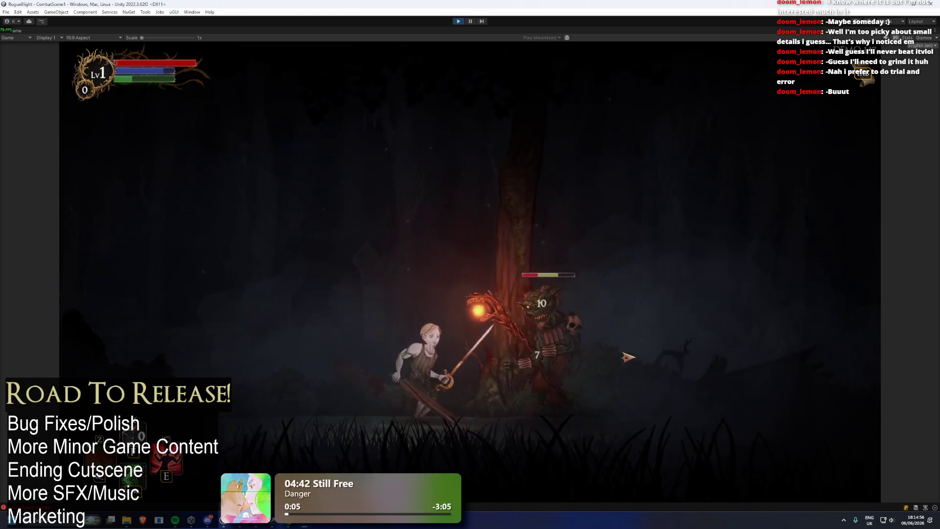
key("d")
left_click(486, 363)
key("a")
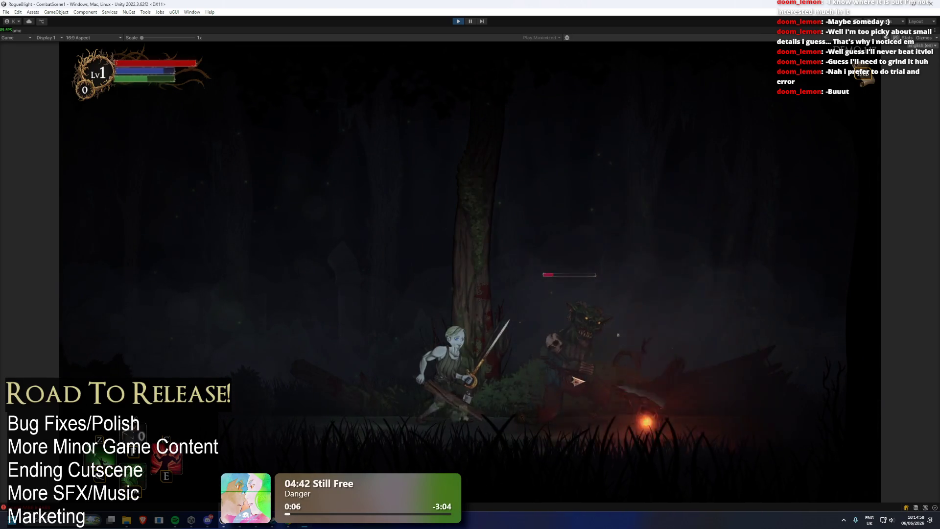
key("a")
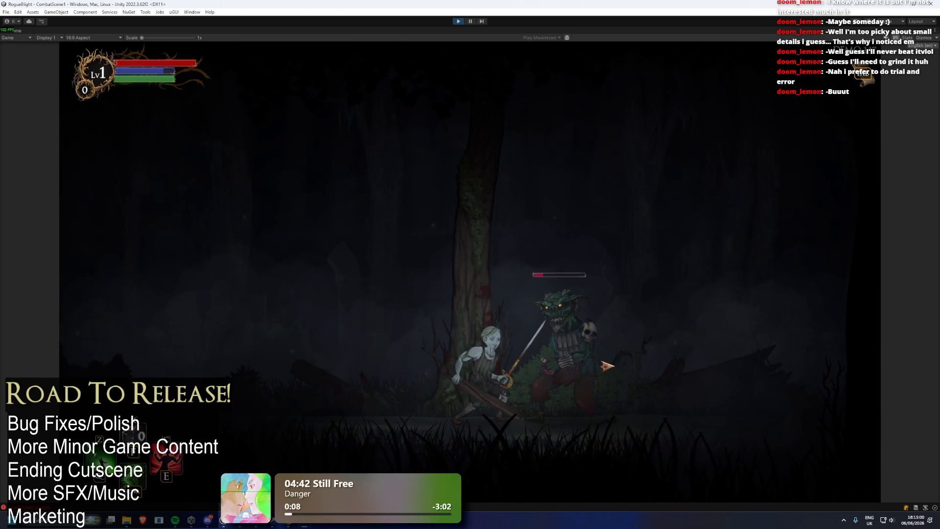
left_click(628, 354)
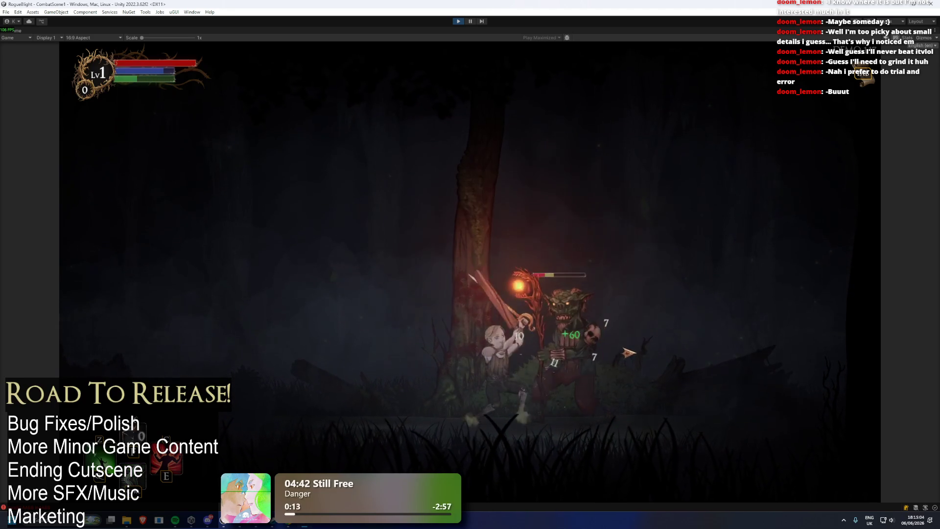
key("shift")
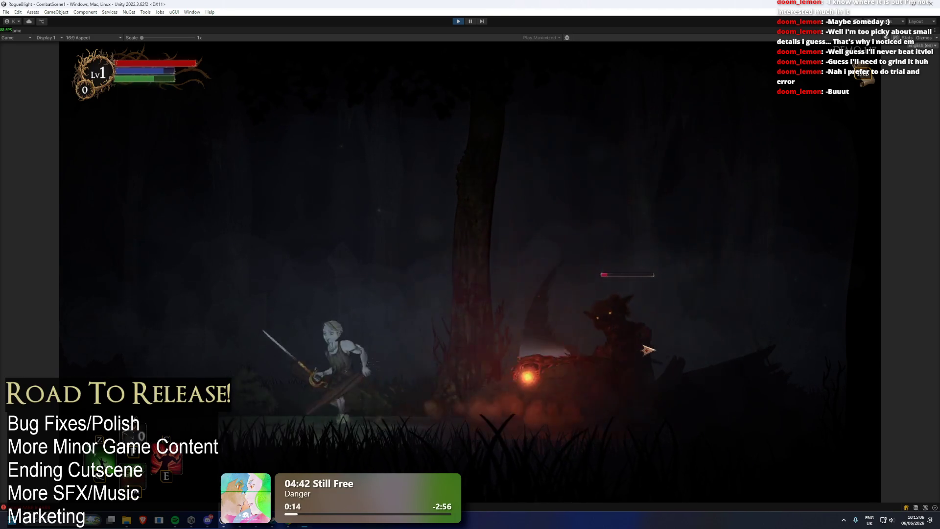
left_click(665, 351)
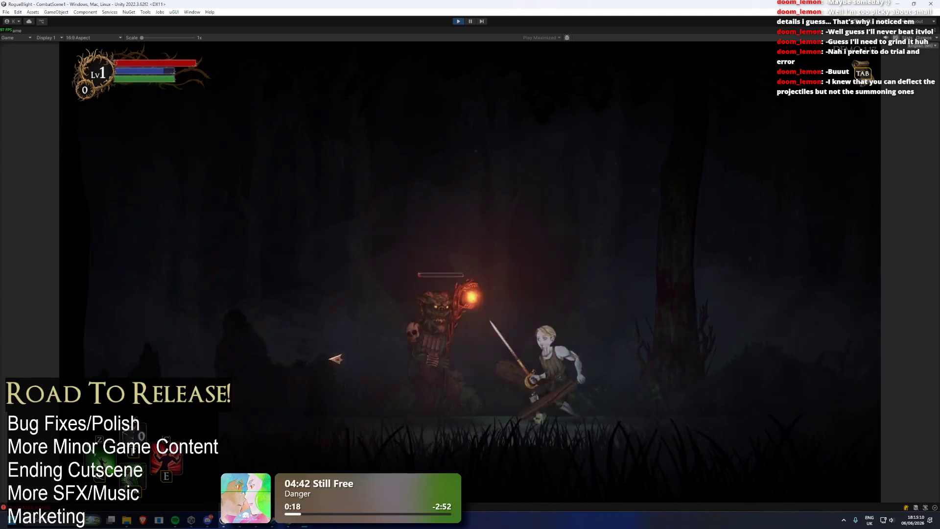
left_click(495, 343)
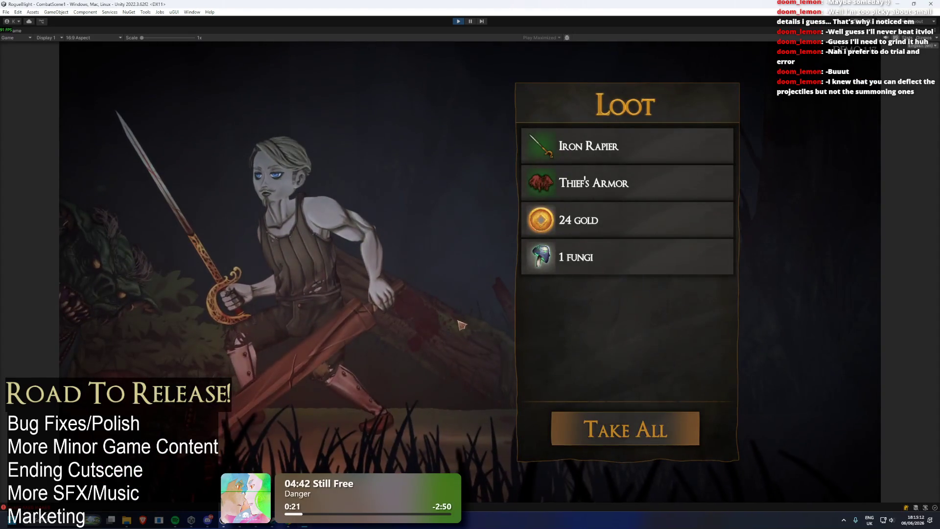
- Take all the loot and equip the Iron Rapier and Thief's Armor
left_click(625, 431)
left_click(489, 318)
left_click(552, 279)
key("Escape")
left_click(552, 216)
left_click(686, 126)
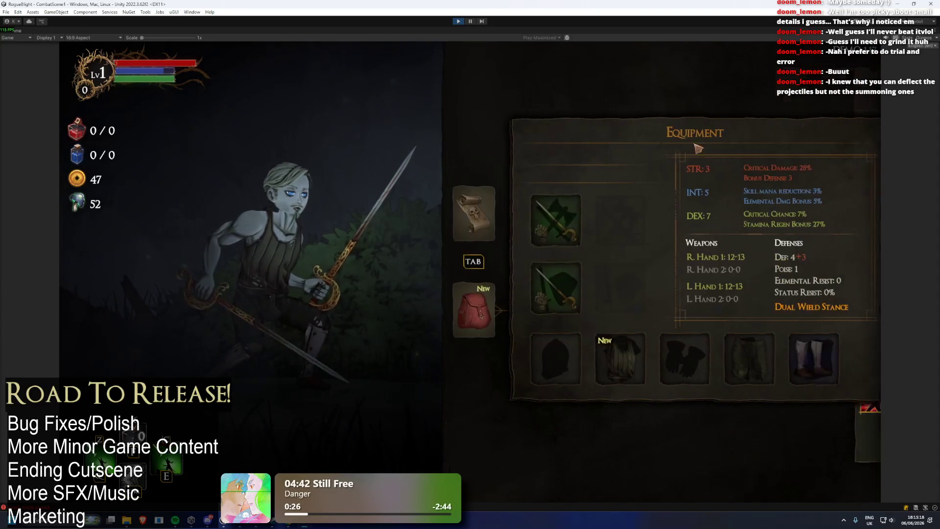
left_click(613, 358)
left_click(688, 126)
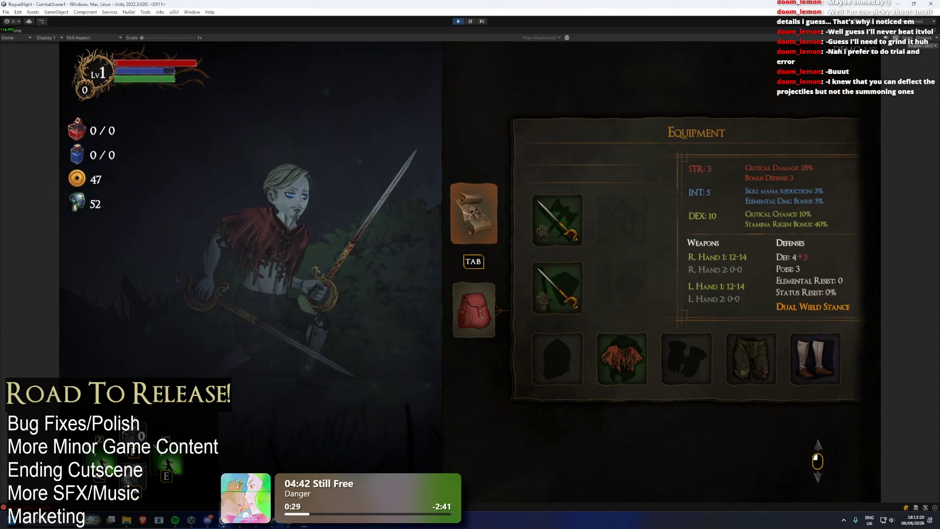
- Travel to the next map node, reaching the praying statue
left_click(473, 213)
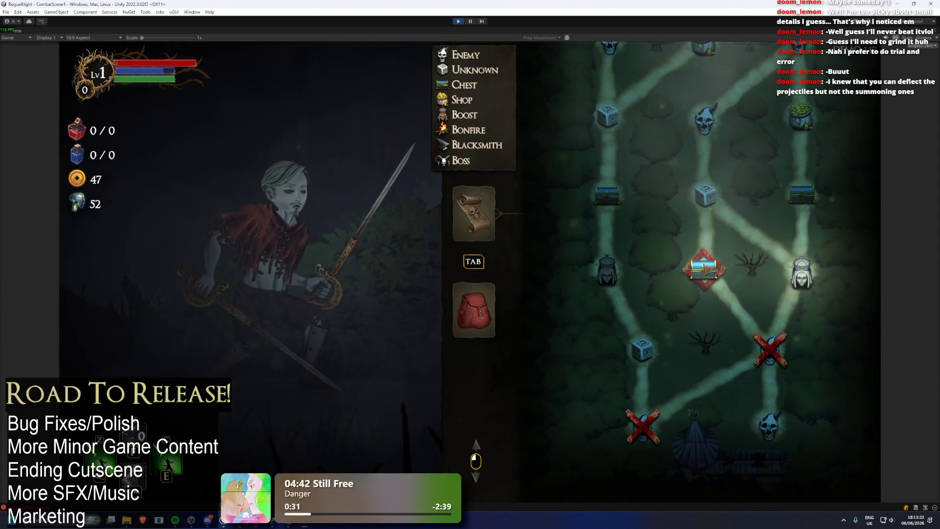
scroll(802, 274, "up", 3)
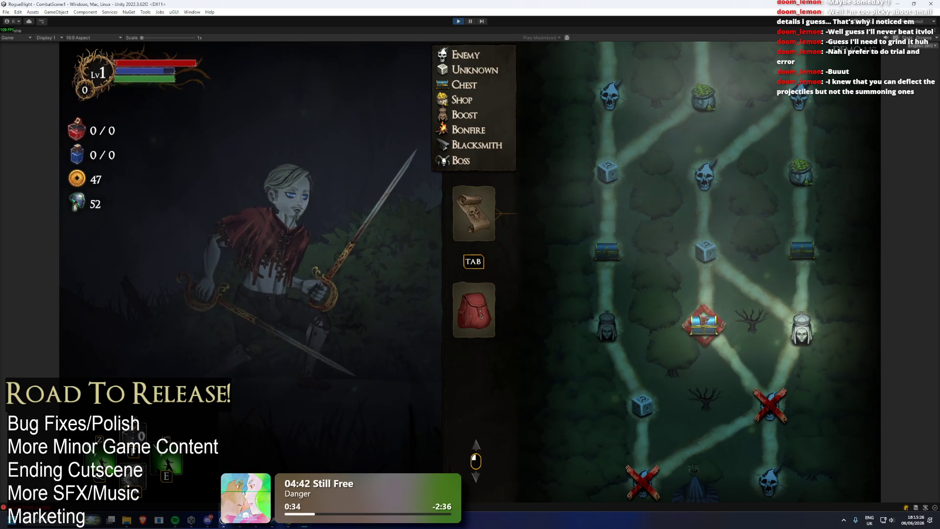
left_click(766, 339)
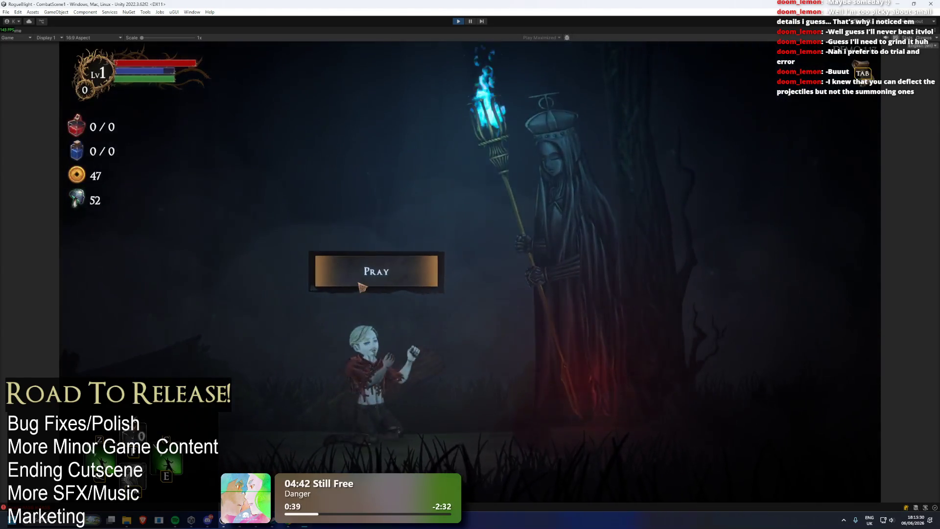
- Pray for Bonus Health, take the Winged Idol from the chest, and visit the shopkeeper
key("e")
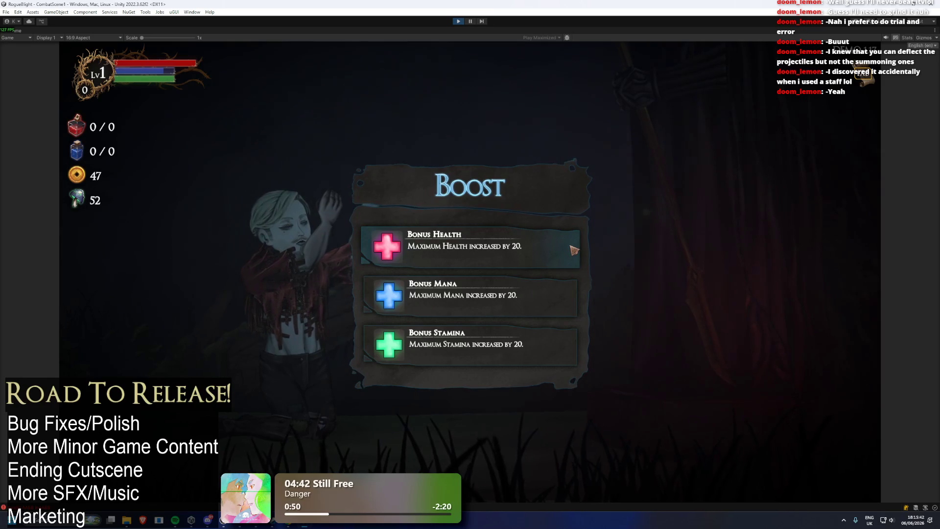
left_click(524, 247)
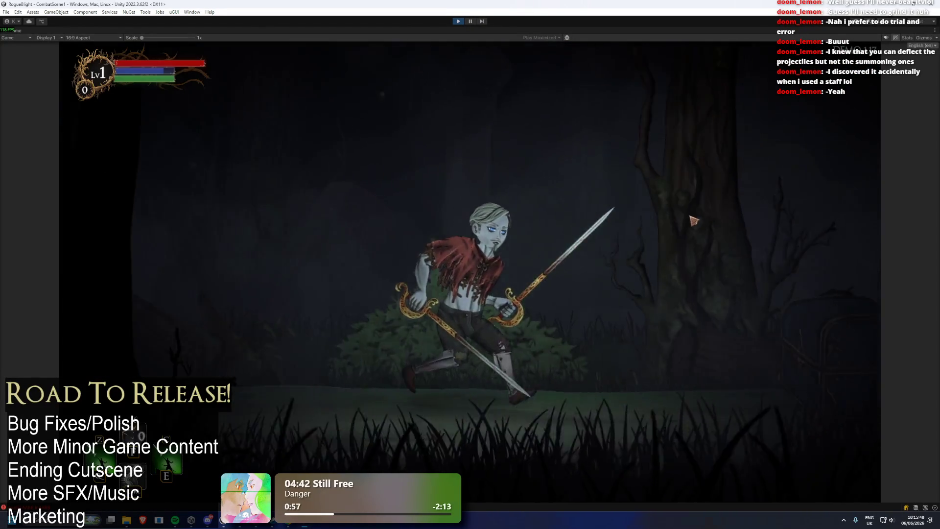
key("f")
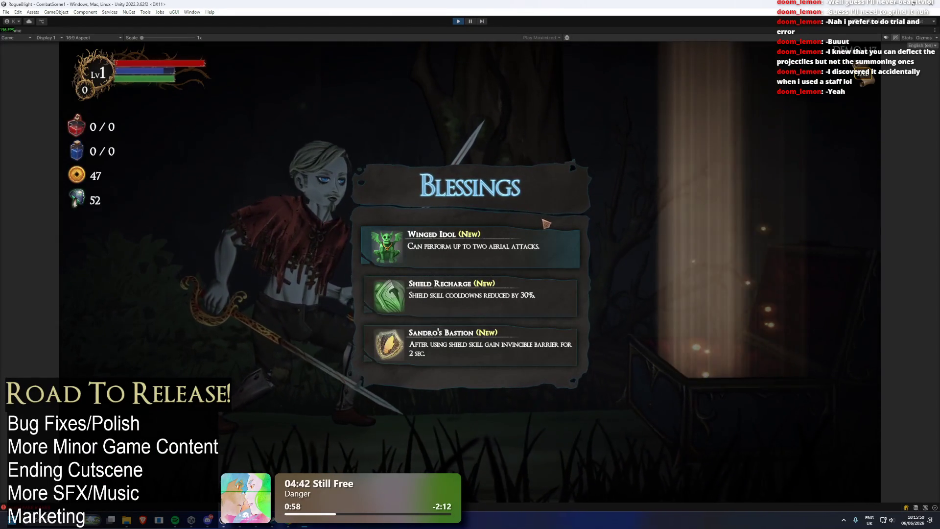
left_click(554, 231)
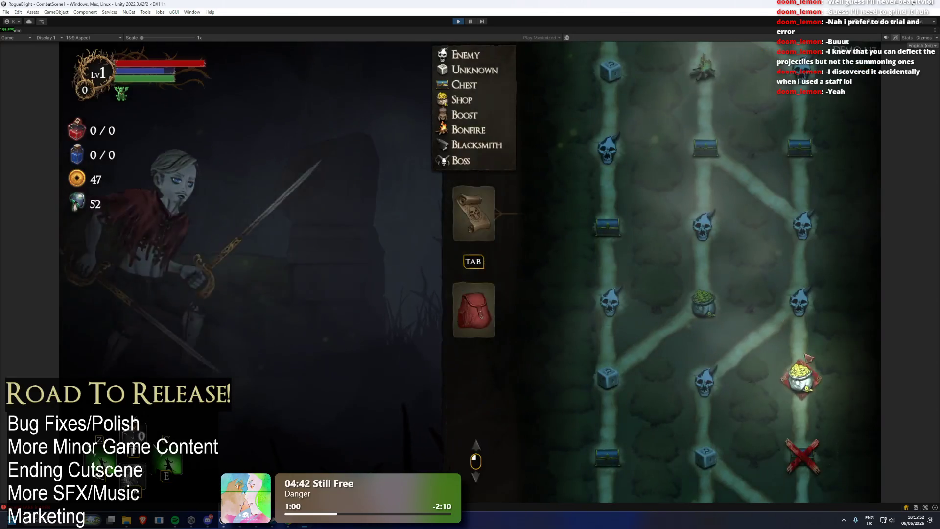
key("d")
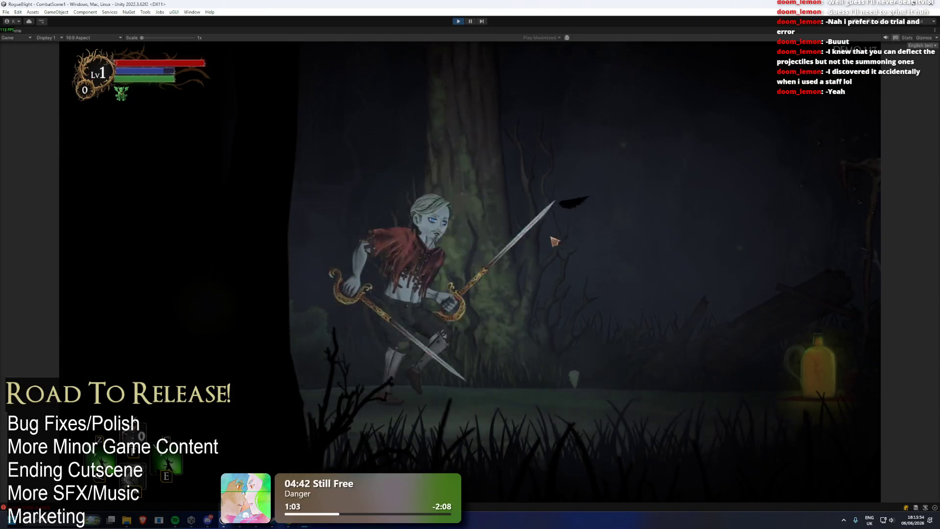
key("f")
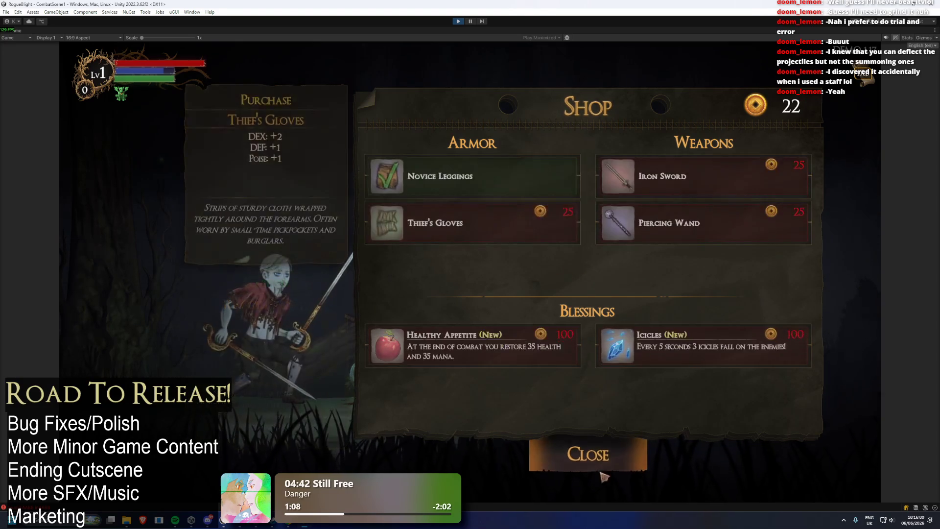
- Leave the shop, enter the next room, and defeat the red-eyed beast
key("Escape")
key("d")
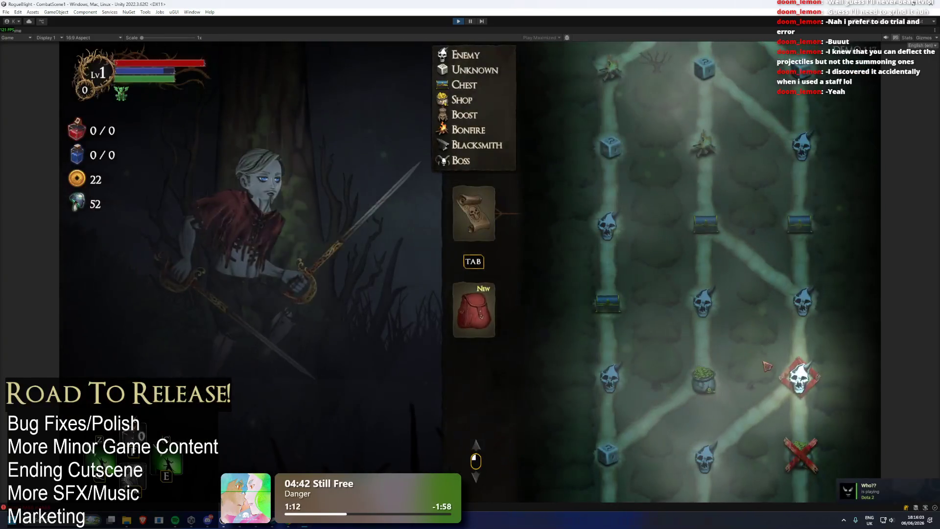
left_click(803, 382)
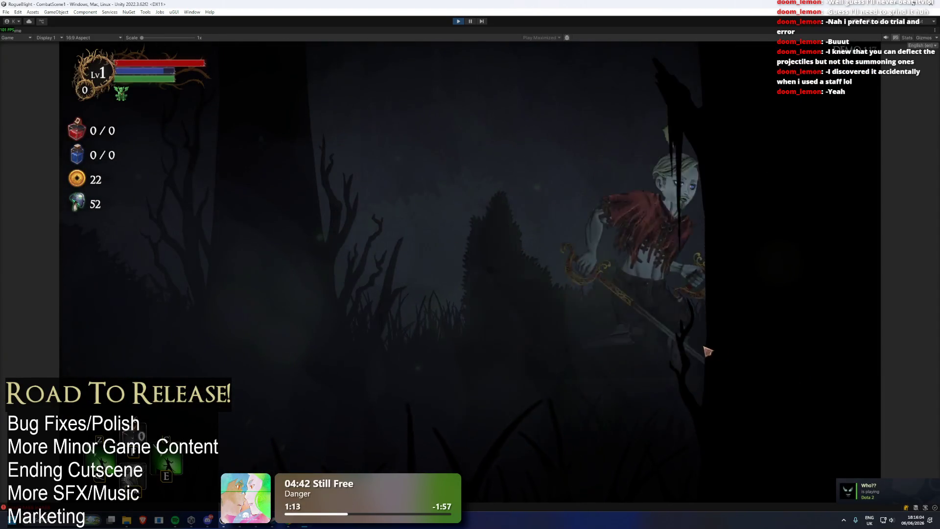
key("d")
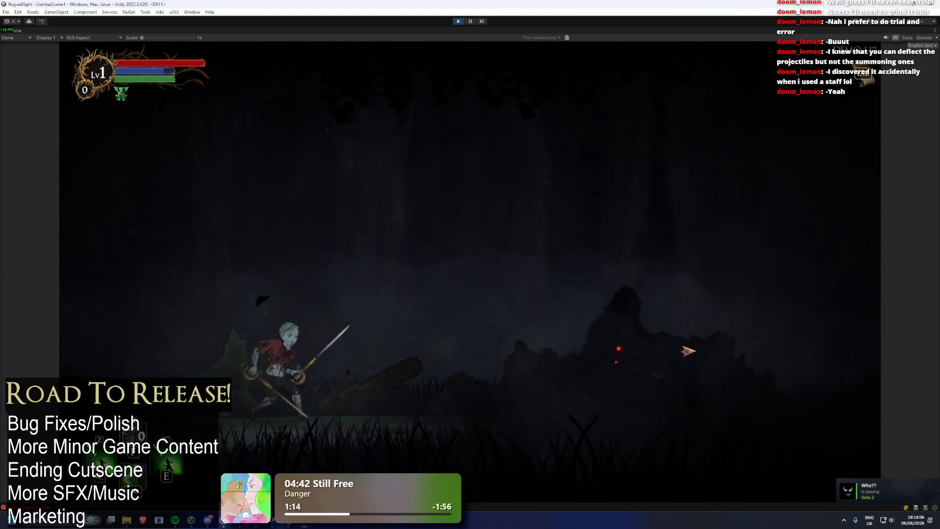
left_click(588, 373)
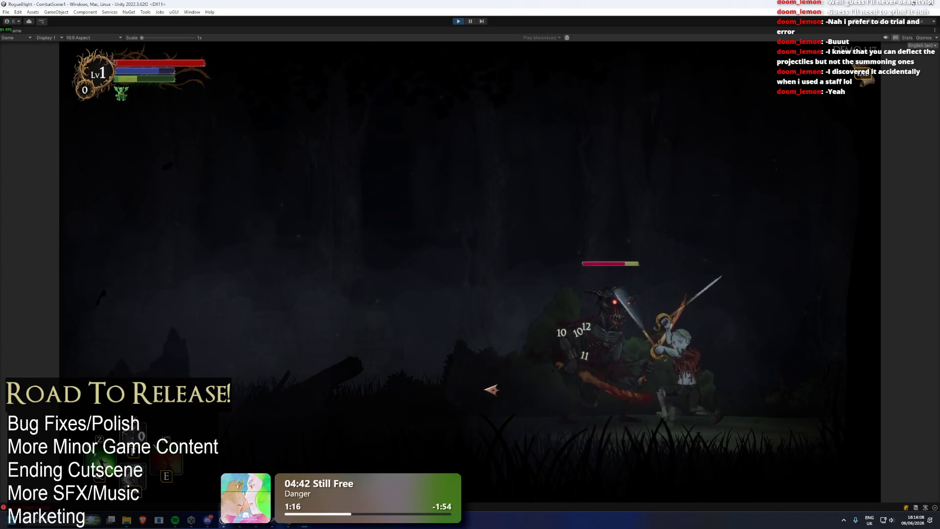
left_click(609, 395)
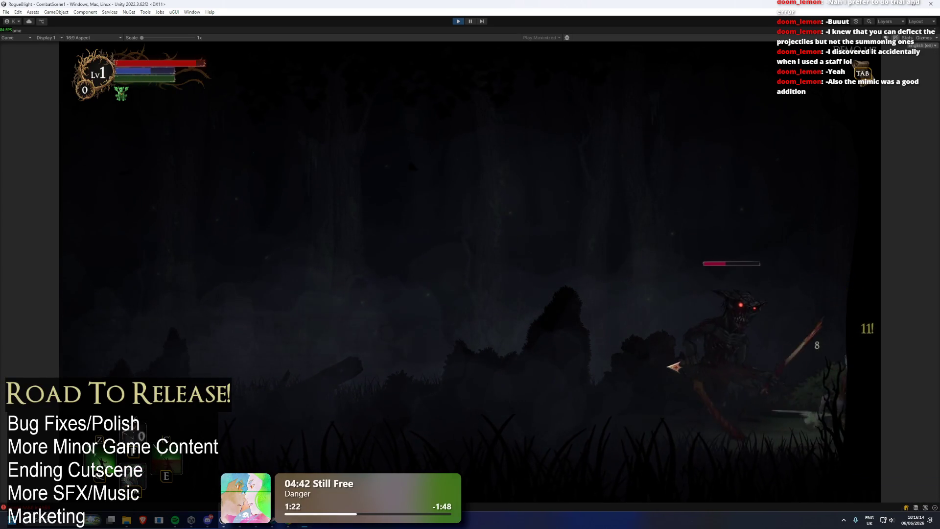
key("a")
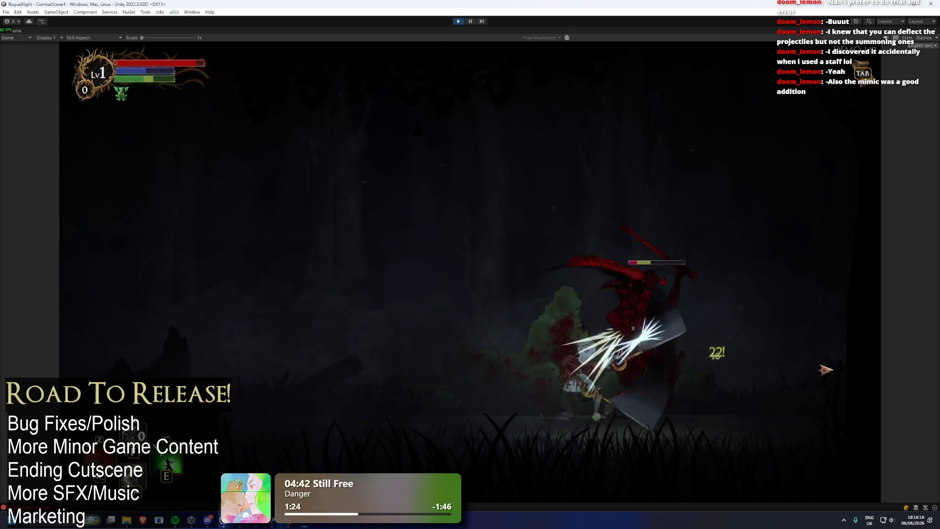
left_click(647, 357)
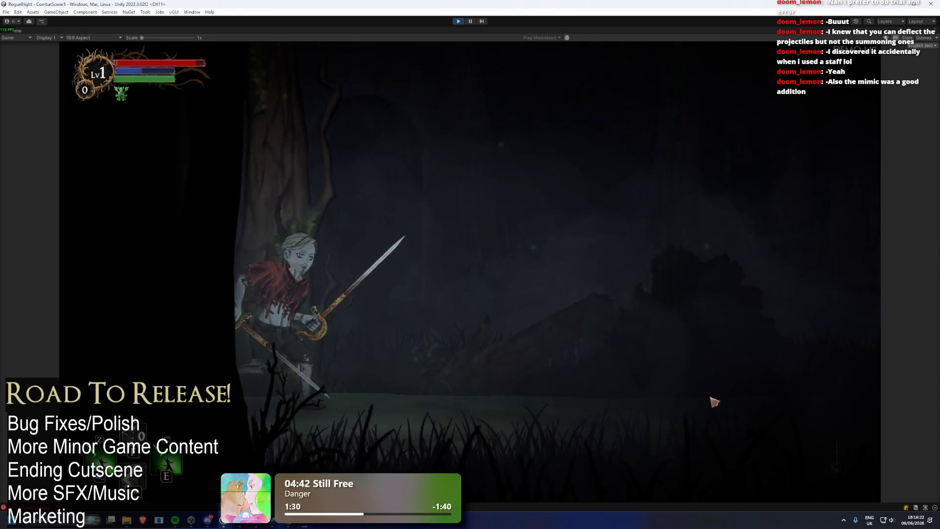
- Defeat the purple-staff beast, dodging with a dash, and dismiss the loot at 69 coins
left_click(800, 390)
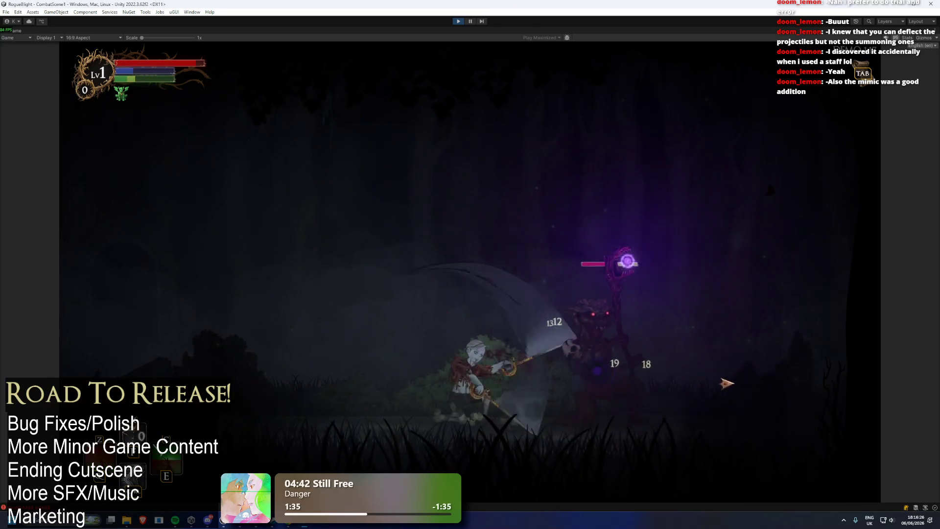
key("d")
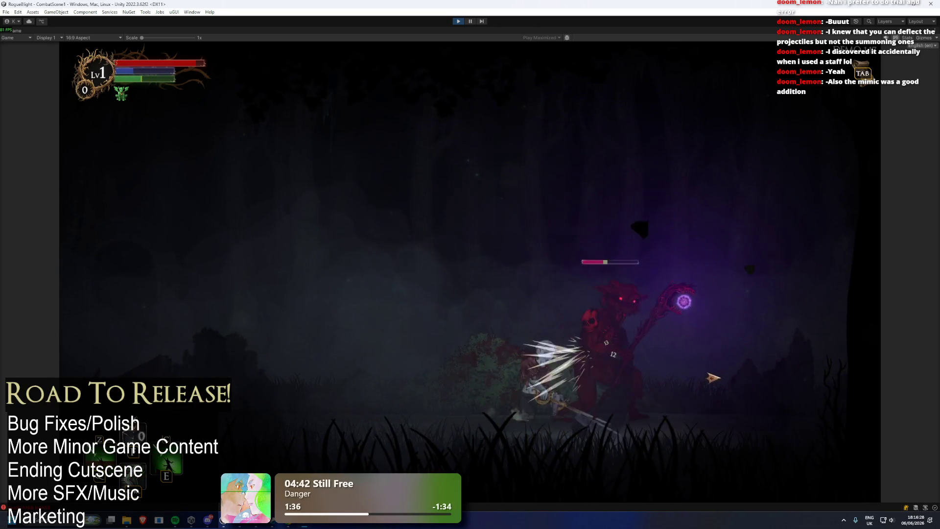
key("shift")
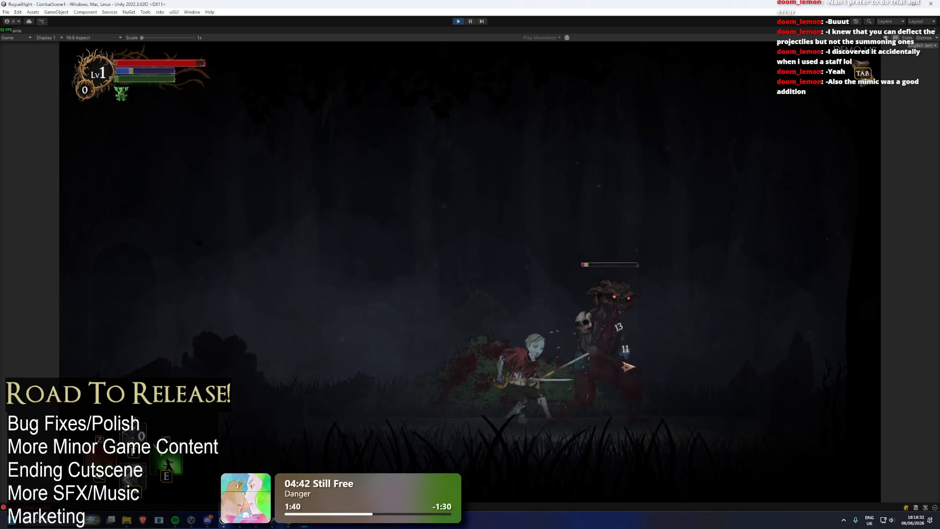
left_click(640, 357)
key("e")
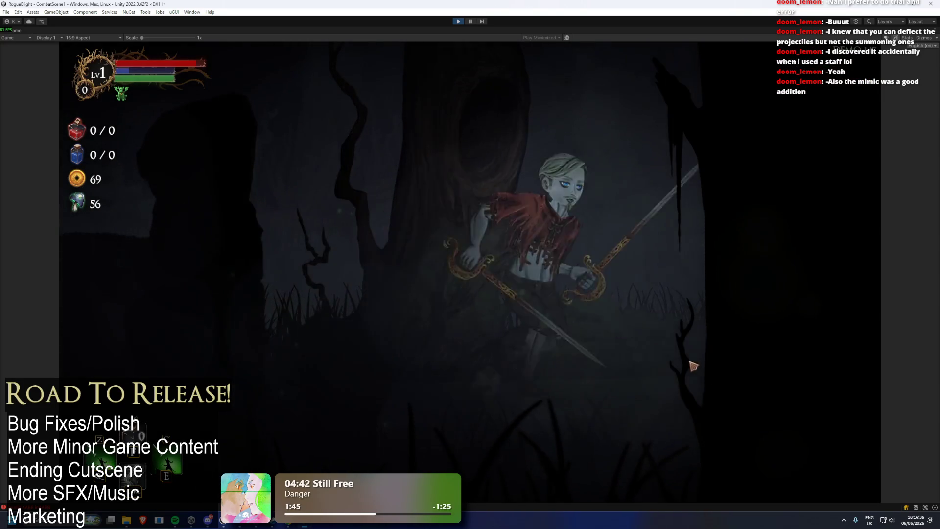
- Take the first blessing from the chest, pass the campfire and travel to the next node
key("d")
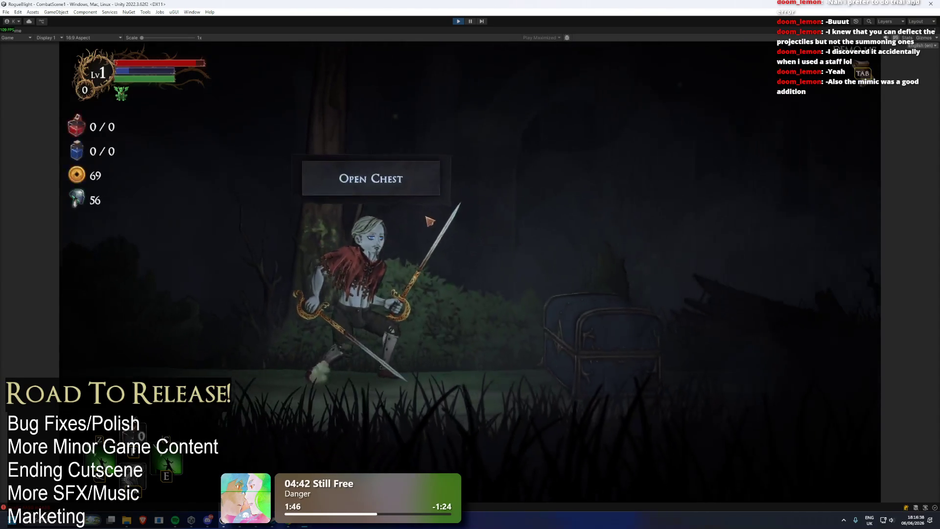
key("e")
left_click(522, 231)
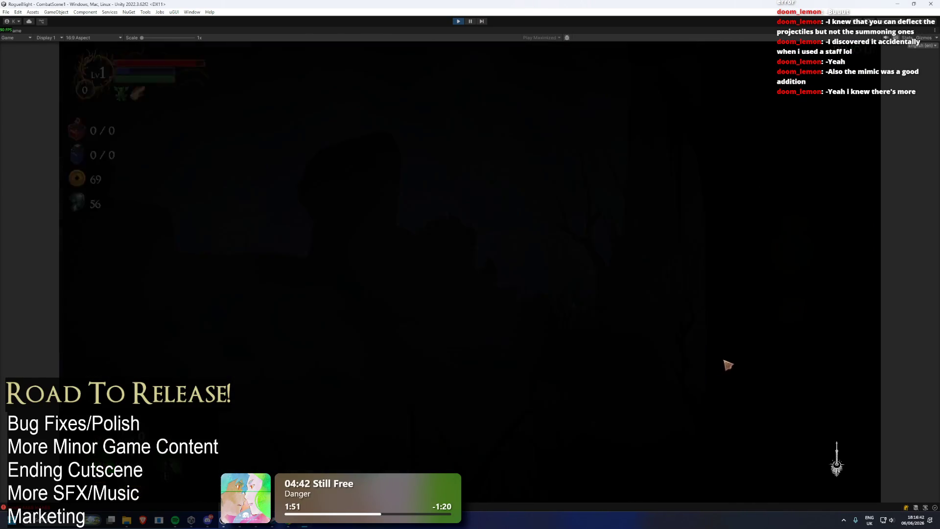
key("d")
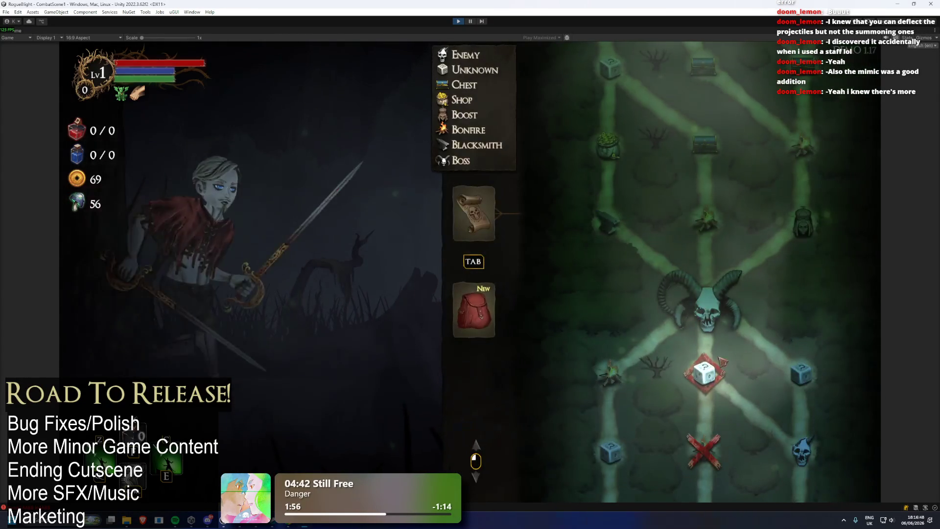
left_click(720, 337)
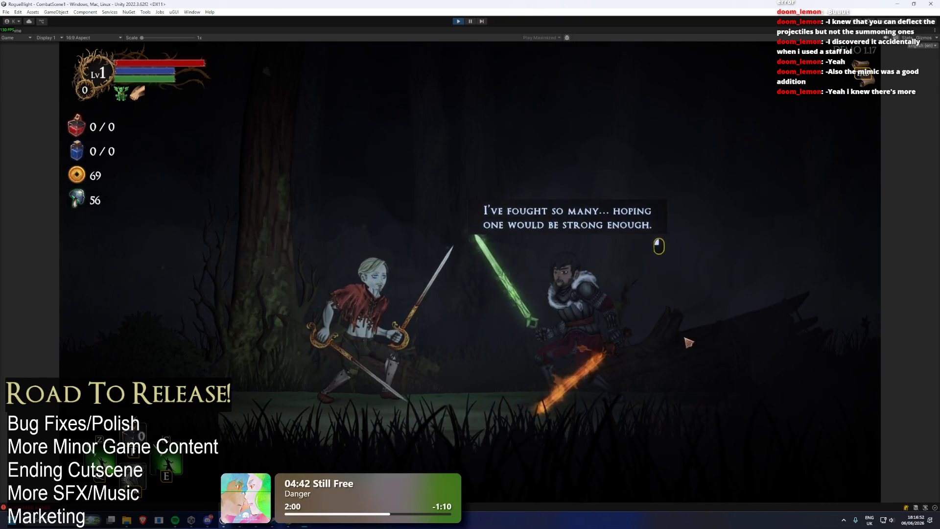
- Finish the knight's dialogue and open the fight with dashing sword slashes
left_click(688, 342)
left_click(705, 362)
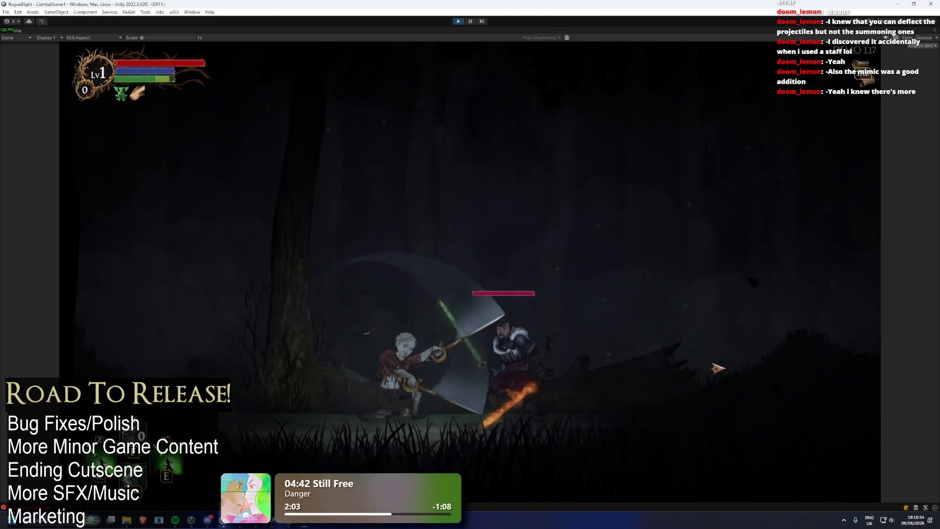
key("d")
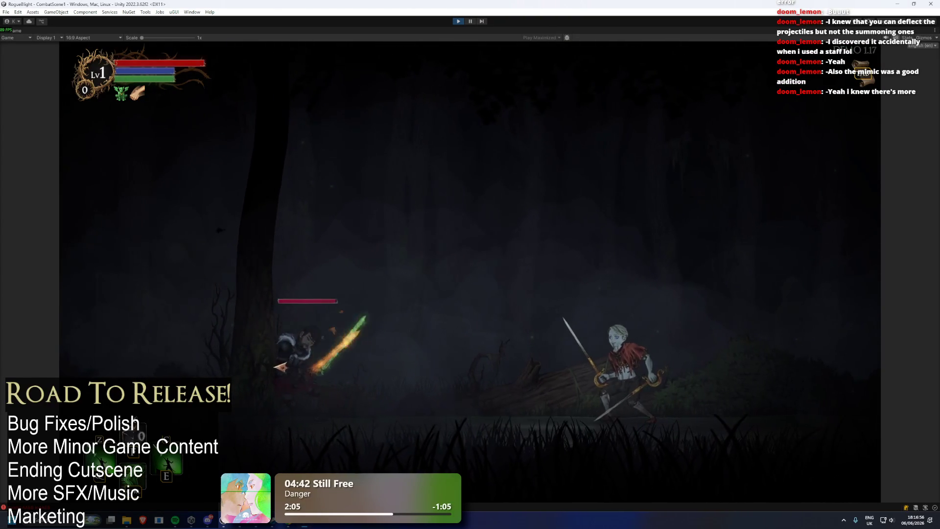
left_click(281, 366)
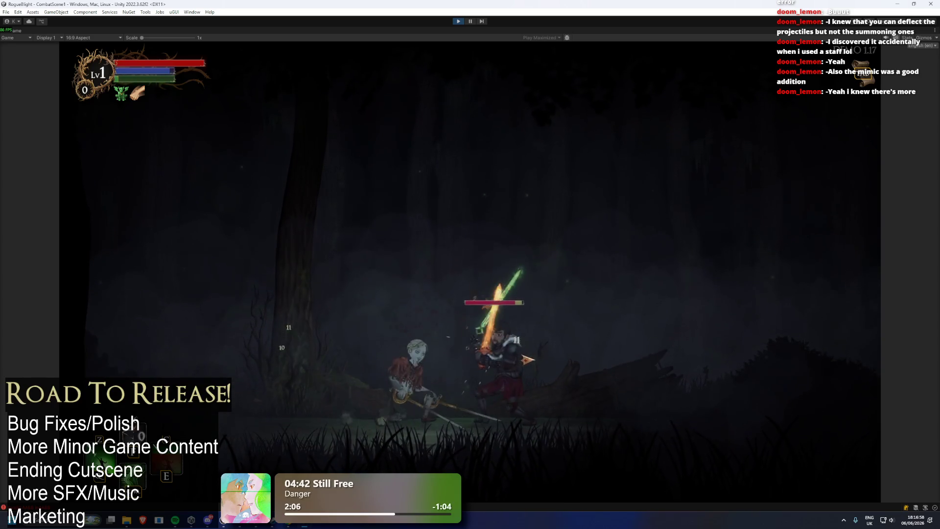
left_click(273, 370)
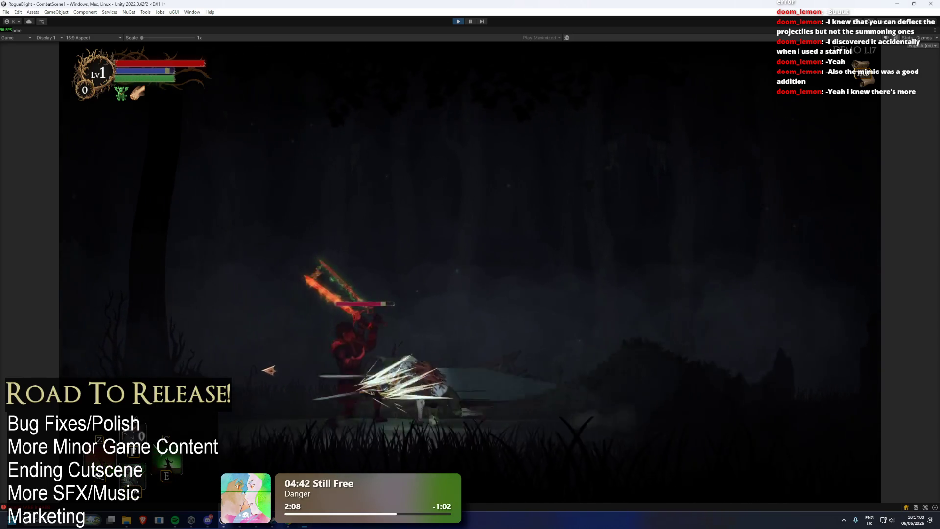
left_click(511, 349)
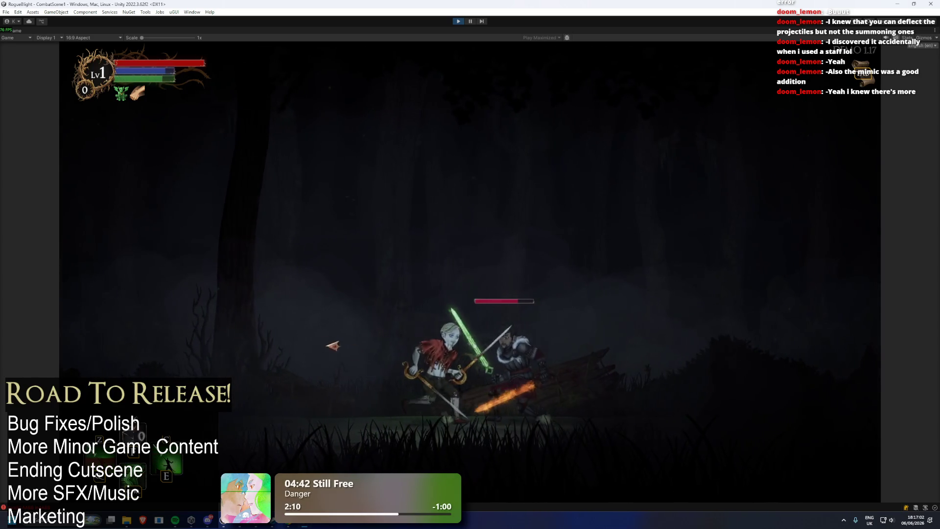
left_click(509, 362)
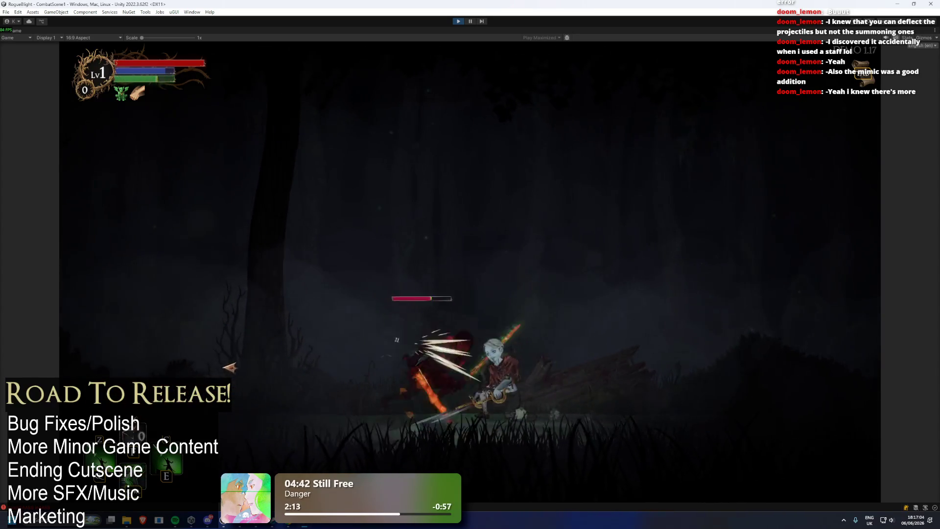
- Keep slashing the knight with flaming and circular skills until landing the final blow
left_click(337, 369)
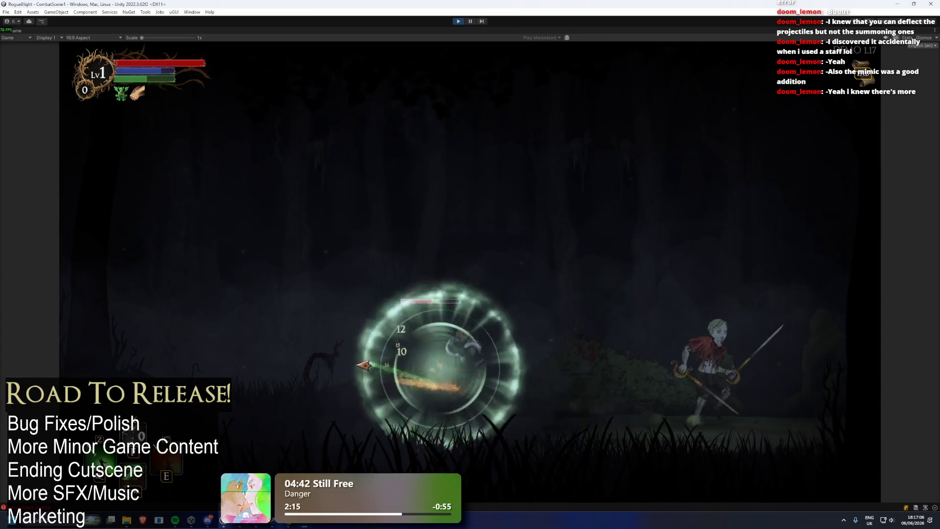
left_click(302, 364)
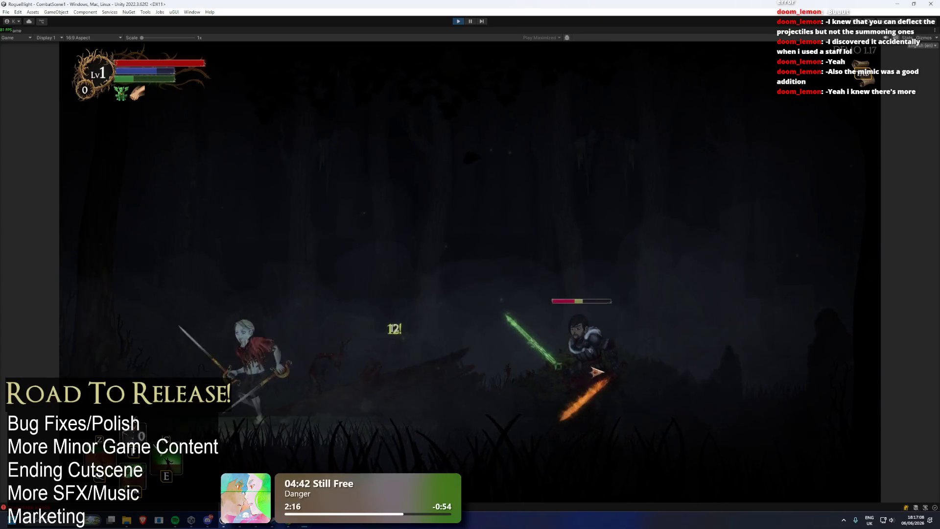
left_click(410, 364)
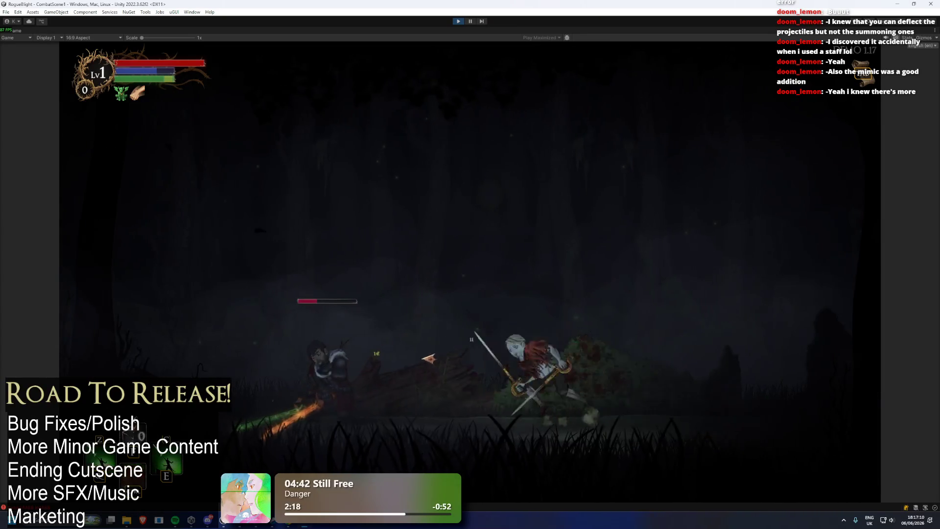
left_click(560, 365)
left_click(463, 303)
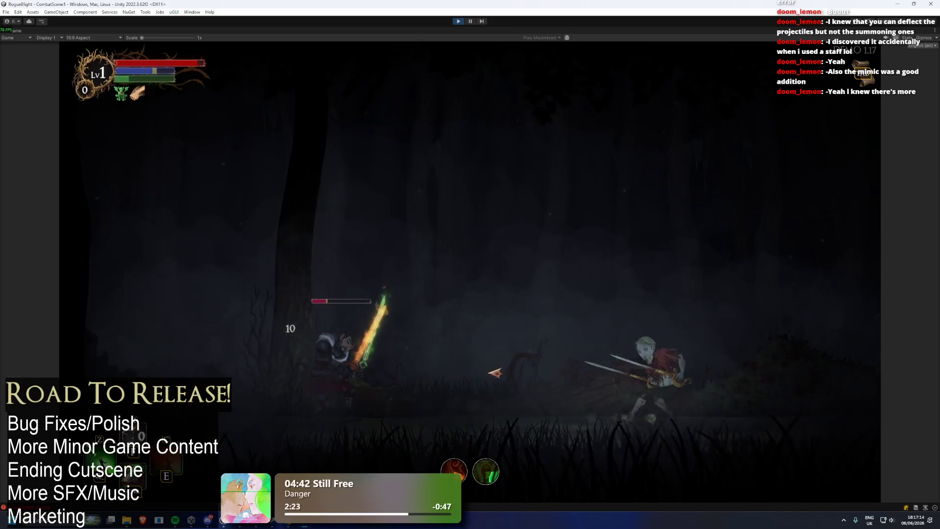
left_click(498, 373)
left_click(514, 367)
key("d")
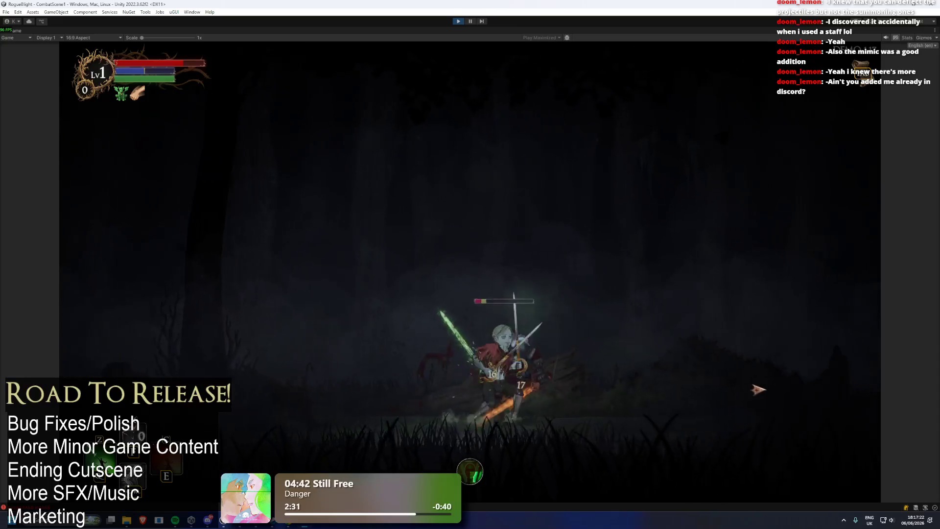
left_click(739, 382)
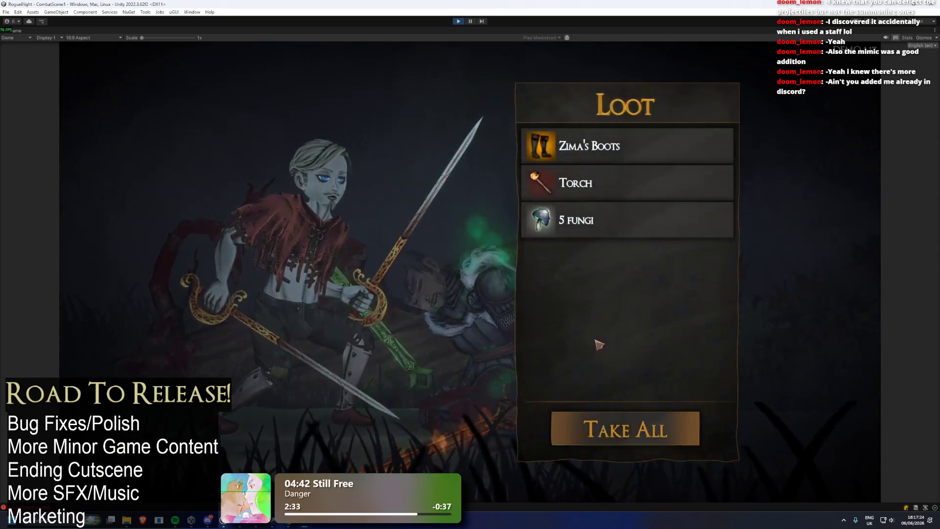
- Take all of the knight's loot and equip the newly looted boots
left_click(661, 421)
key("Tab")
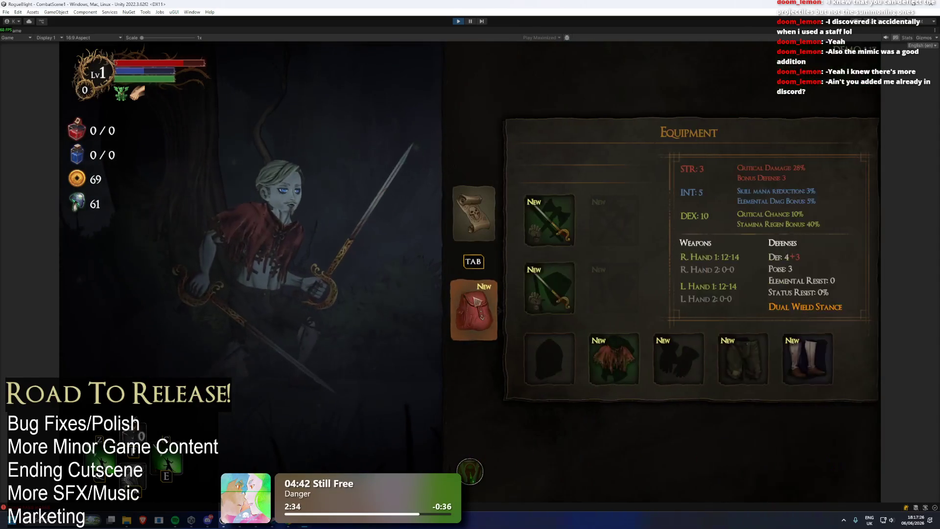
left_click(802, 355)
left_click(686, 125)
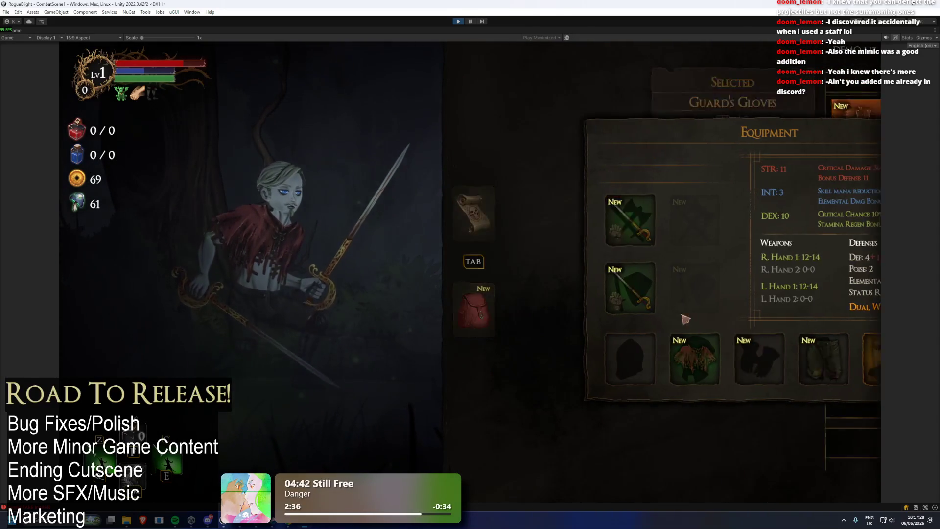
left_click(678, 359)
key("Escape")
- Equip the yellow body armour, review the map, then walk right into the next room
left_click(743, 359)
key("Escape")
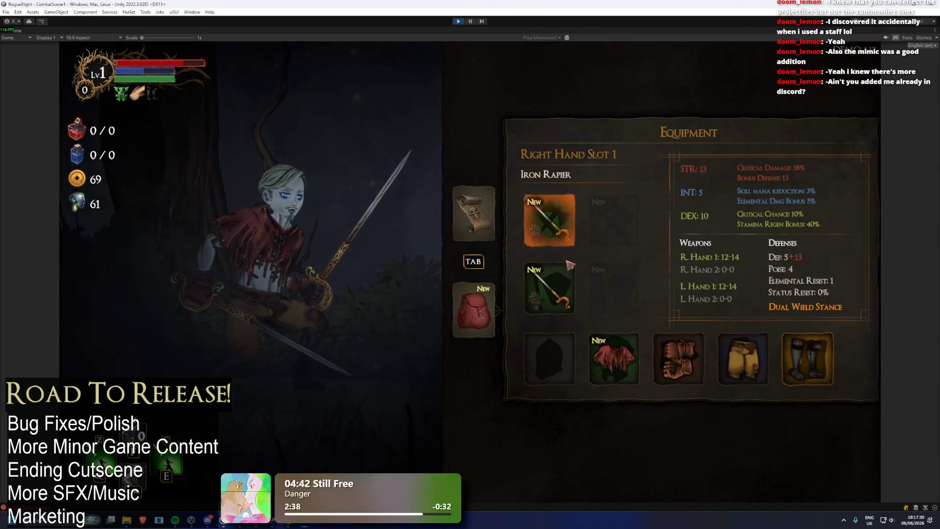
left_click(618, 356)
left_click(685, 125)
key("Escape")
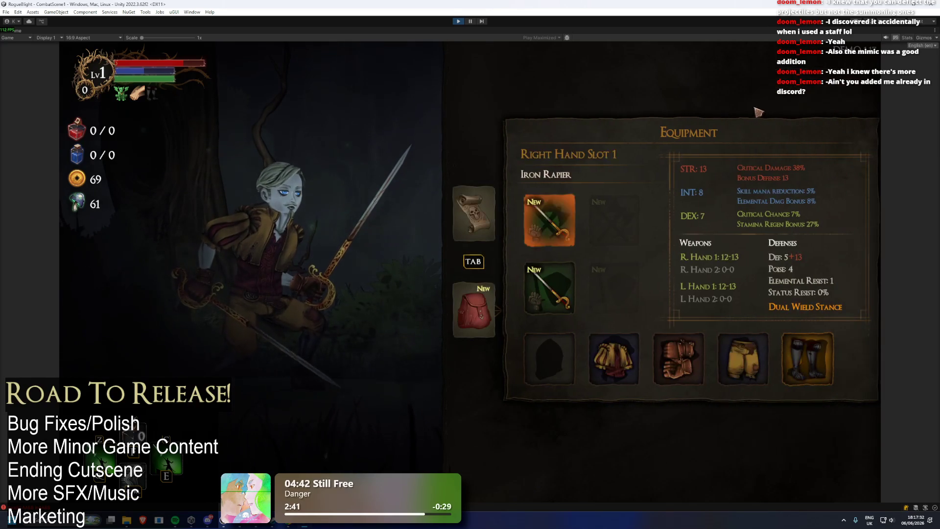
left_click(459, 228)
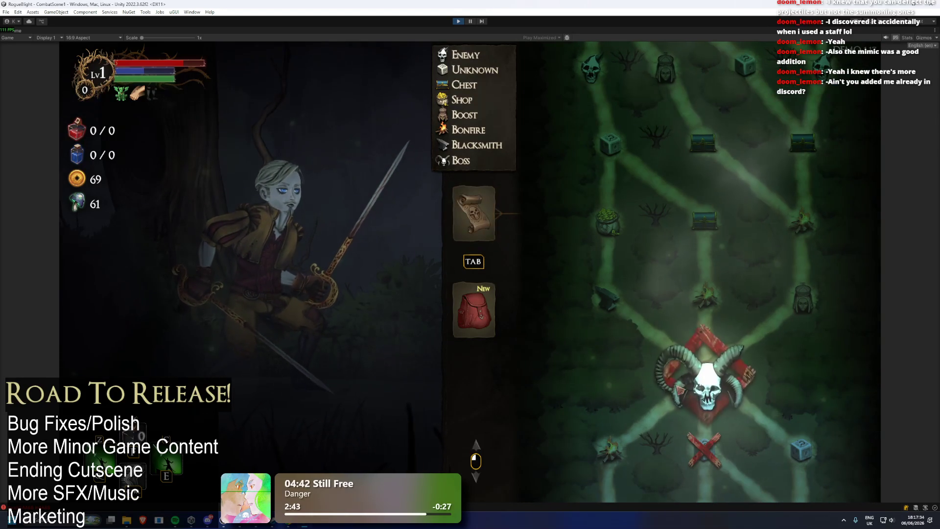
key("Tab")
key("d")
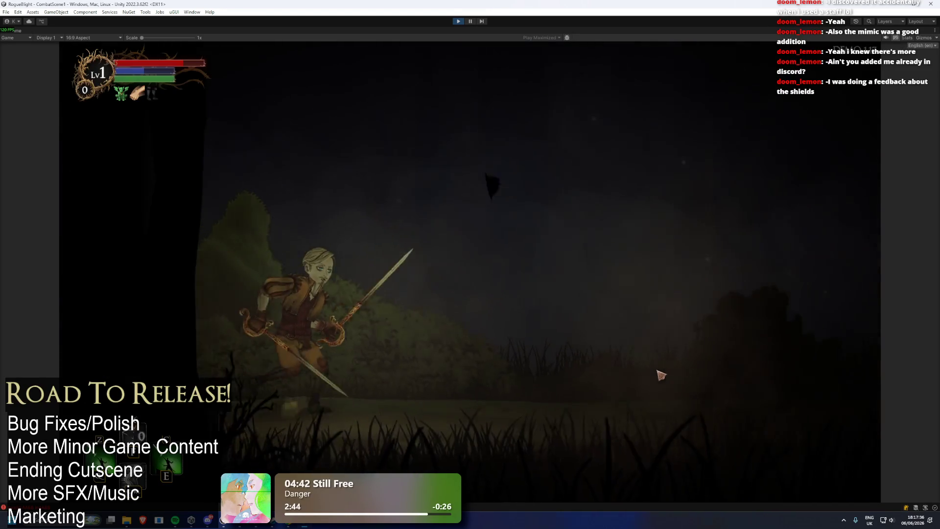
- Enter the boss room and trade blows with the skeletal Gorilla, dodging and hitting for 13 damage
key("d")
left_click(668, 359)
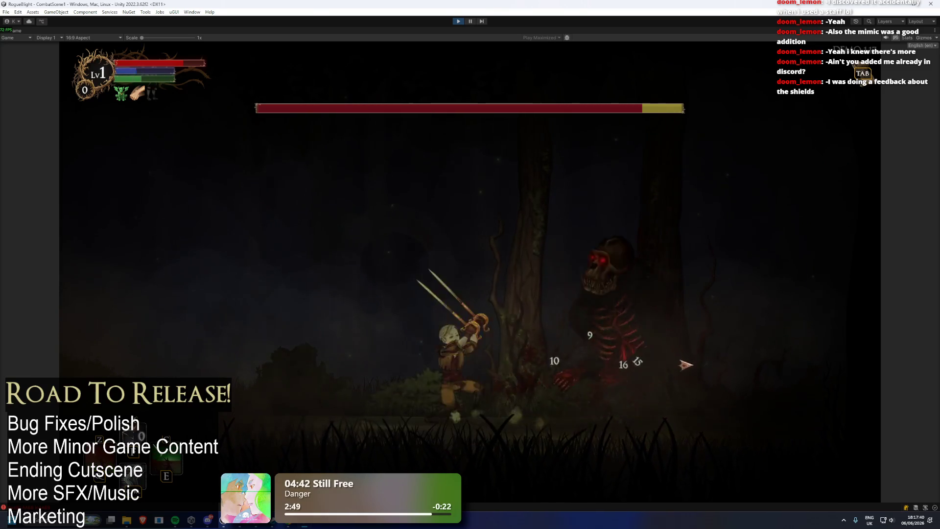
key("a")
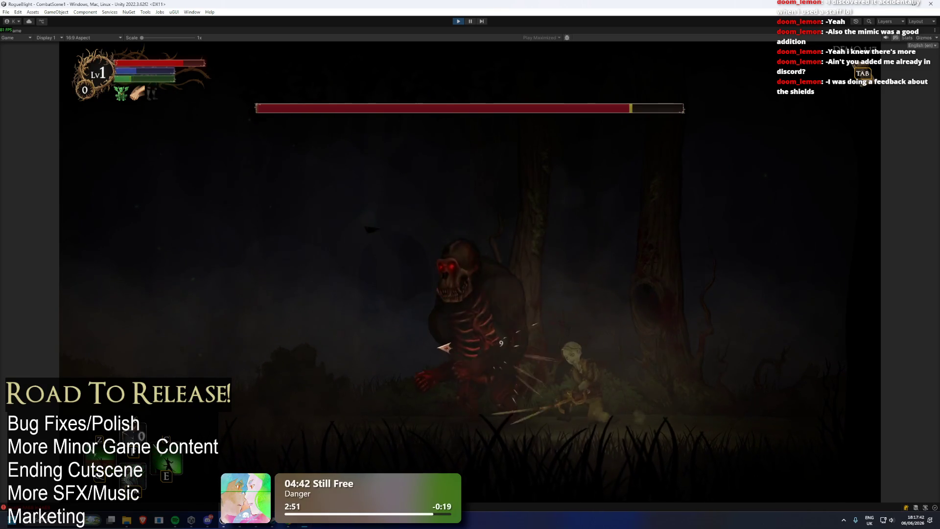
key("a")
key("space")
left_click(563, 353)
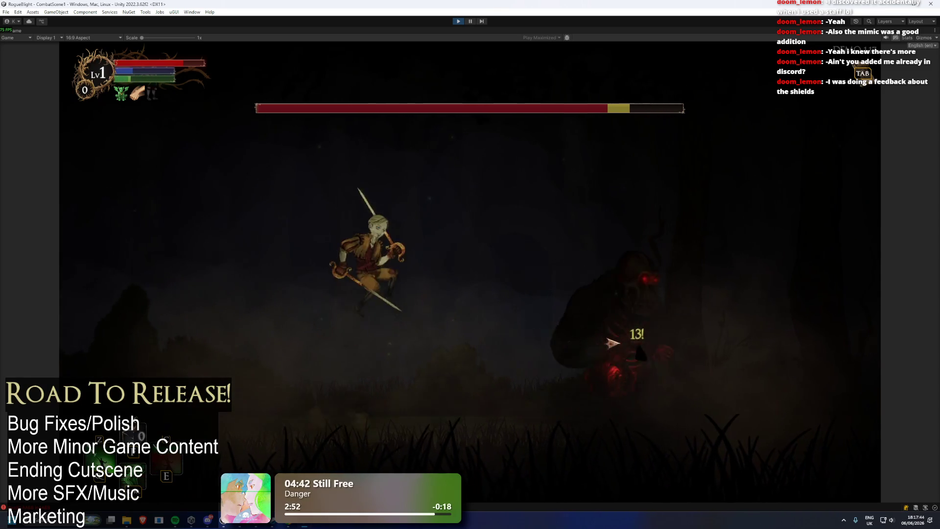
key("a")
key("d")
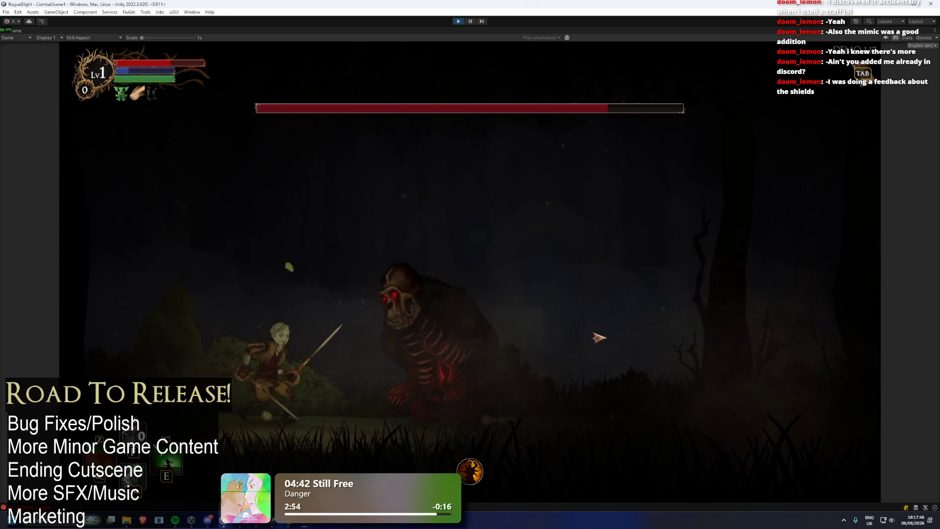
left_click(387, 354)
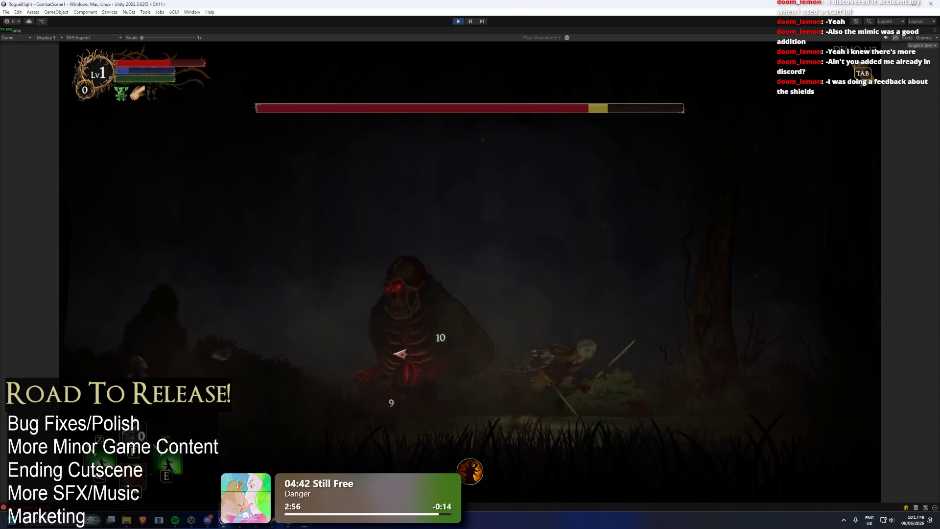
left_click(352, 343)
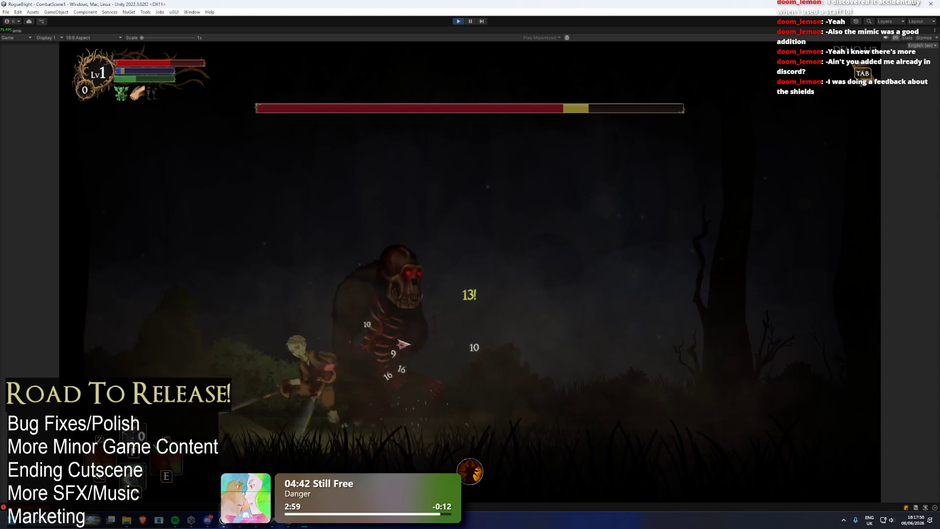
- Keep dodging the Gorilla boss, leaping over it and striking whenever it closes in
key("d")
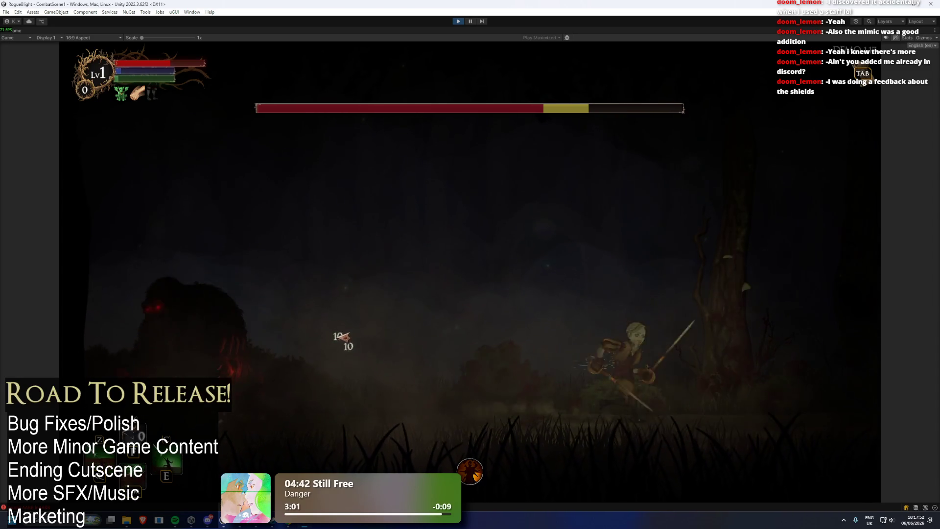
key("a")
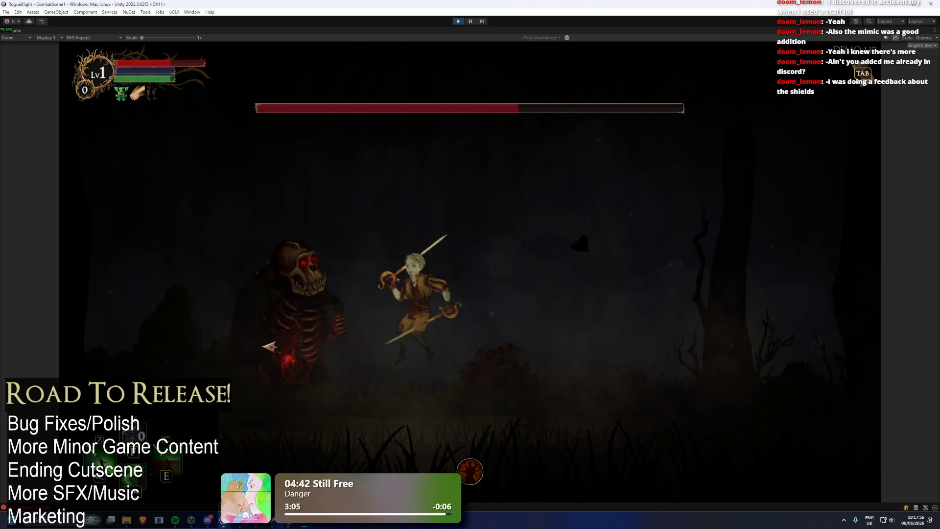
key("d")
key("a")
left_click(392, 357)
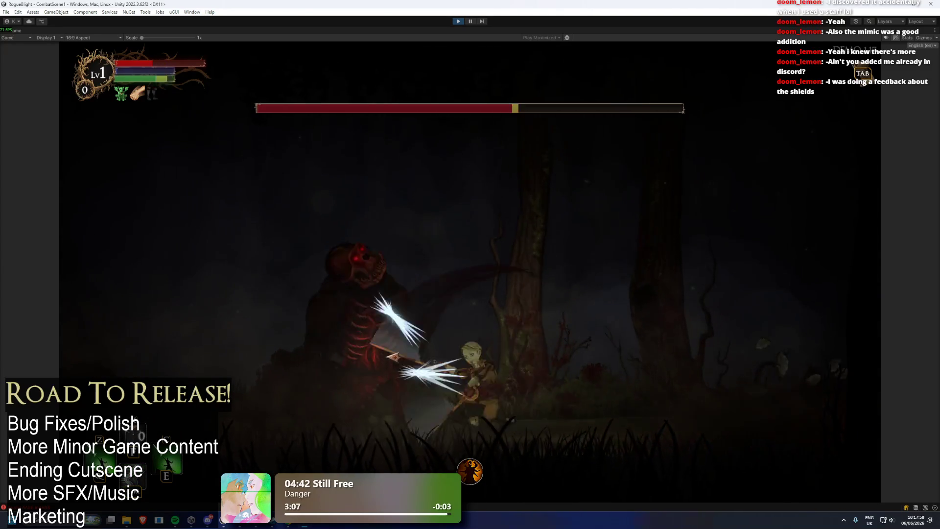
key("d")
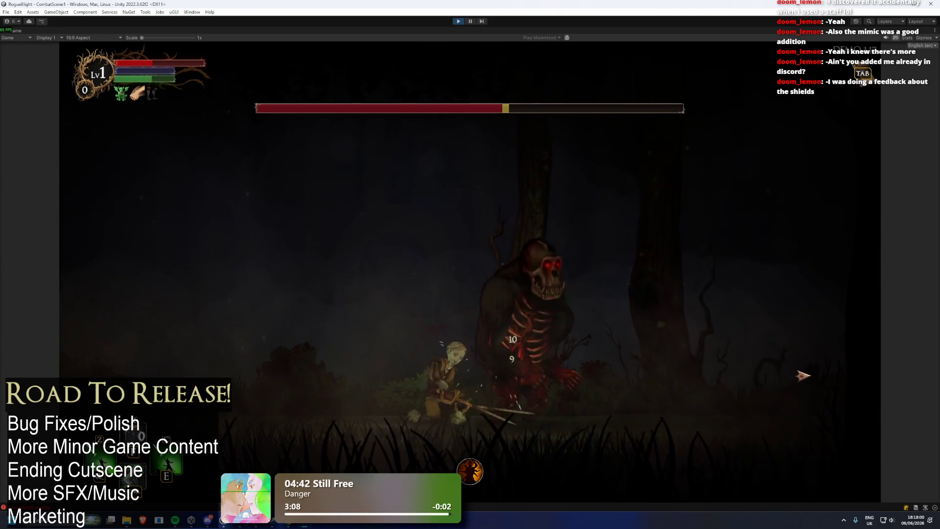
left_click(665, 351)
key("d")
key("space")
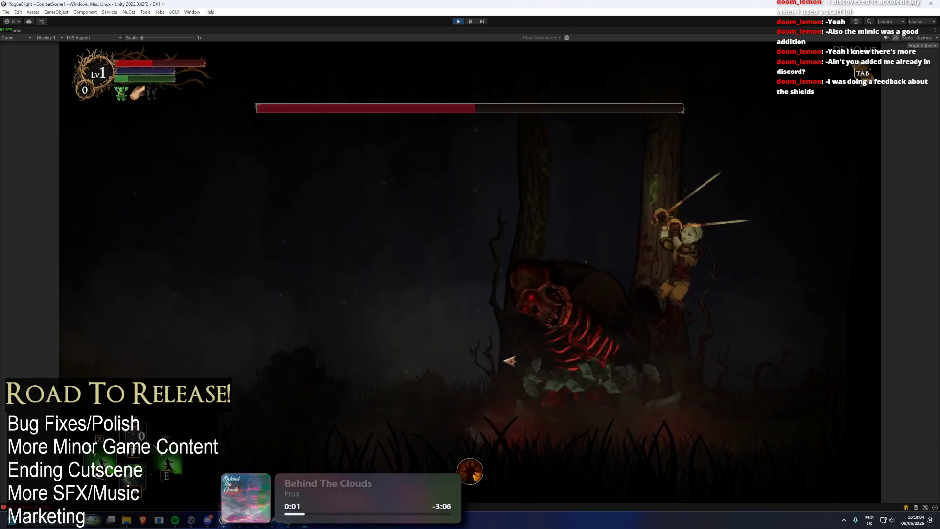
key("a")
- Slash the Gorilla repeatedly, finishing with a leaping aerial strike
left_click(635, 361)
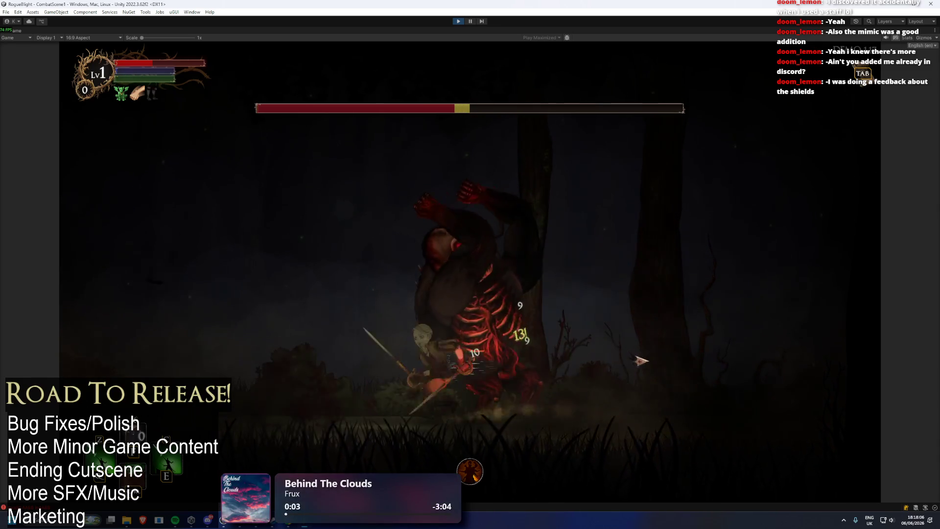
key("a")
key("d")
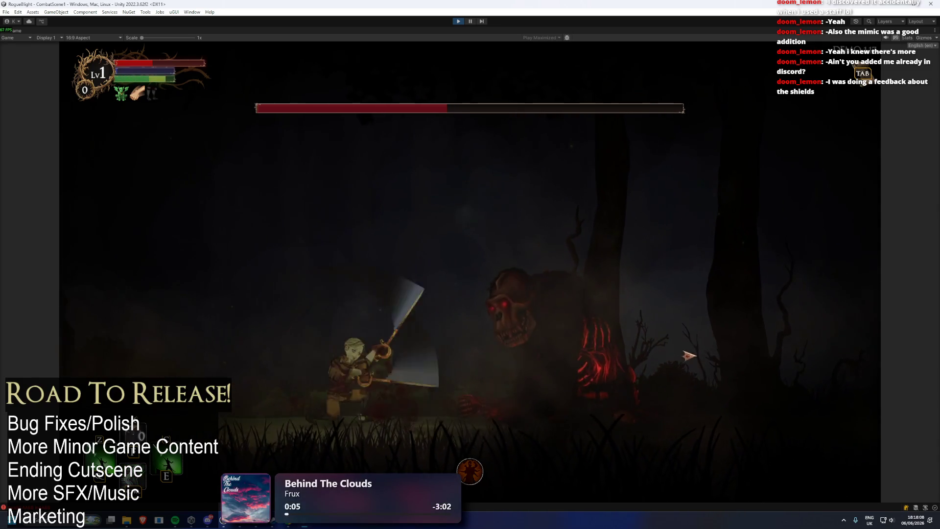
key("d")
left_click(683, 357)
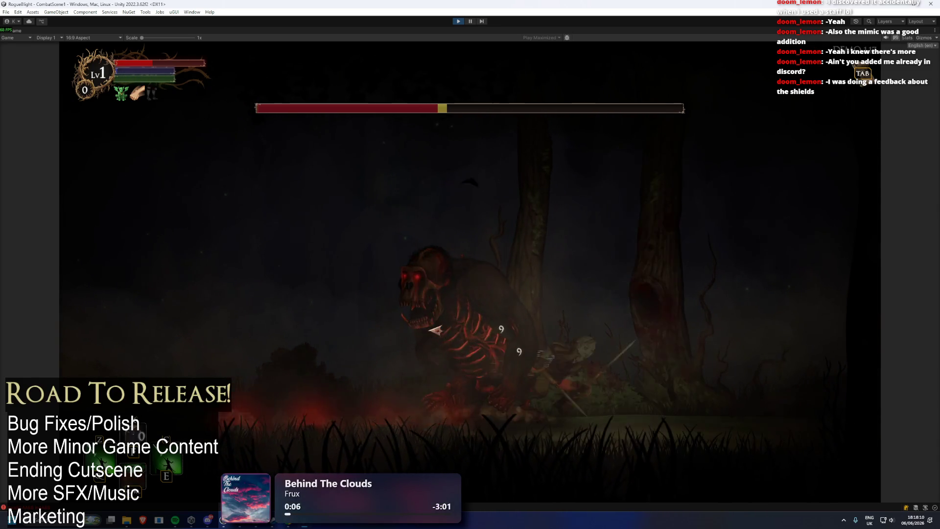
left_click(534, 332)
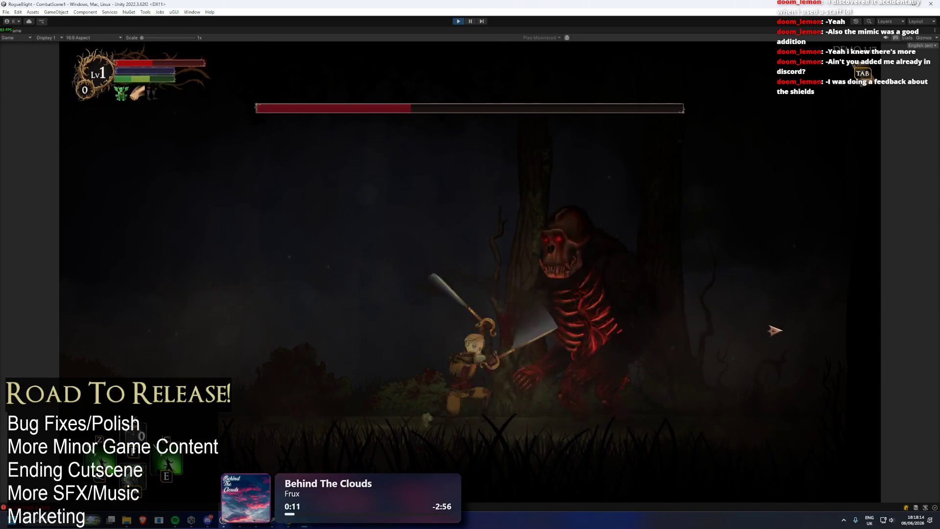
key("d")
key("space")
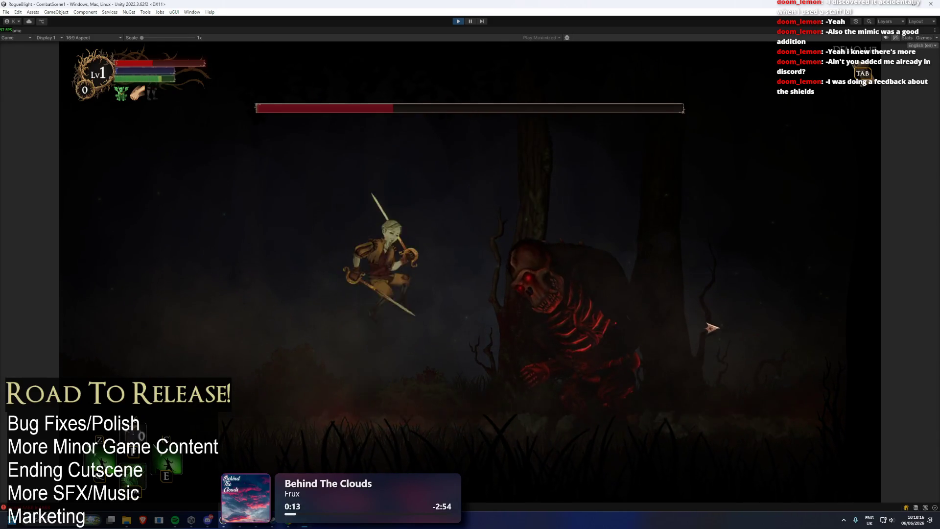
left_click(735, 328)
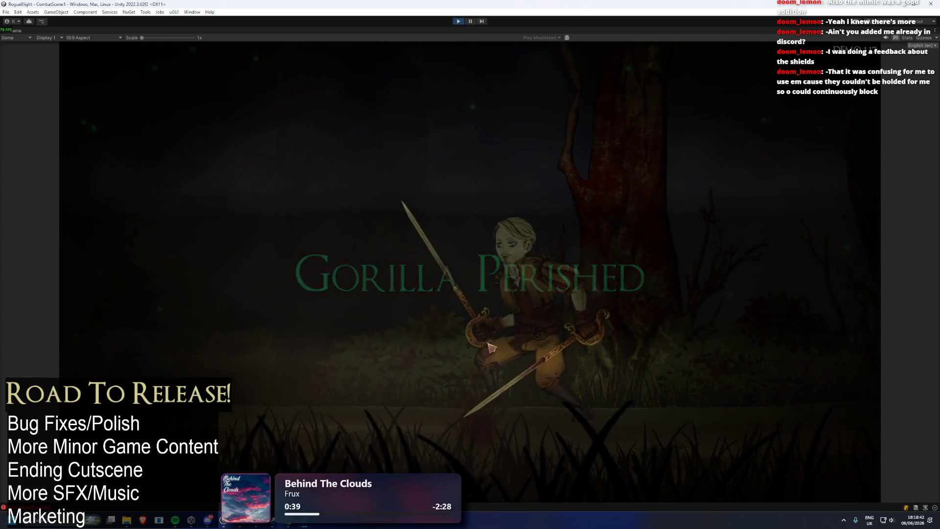
- Take all of the Gorilla's loot and review the hand-slot weapons and leg armour options
left_click(625, 429)
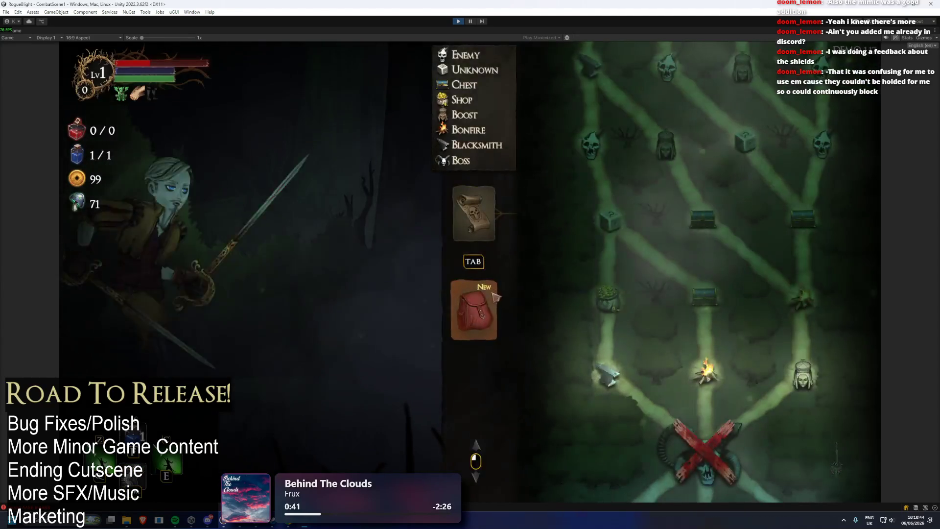
key("Tab")
left_click(544, 300)
key("Escape")
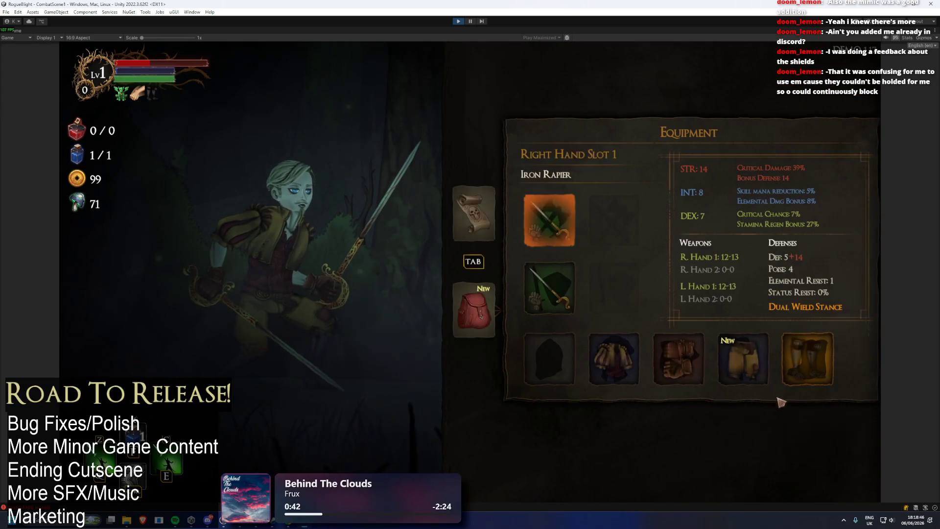
left_click(720, 360)
key("Escape")
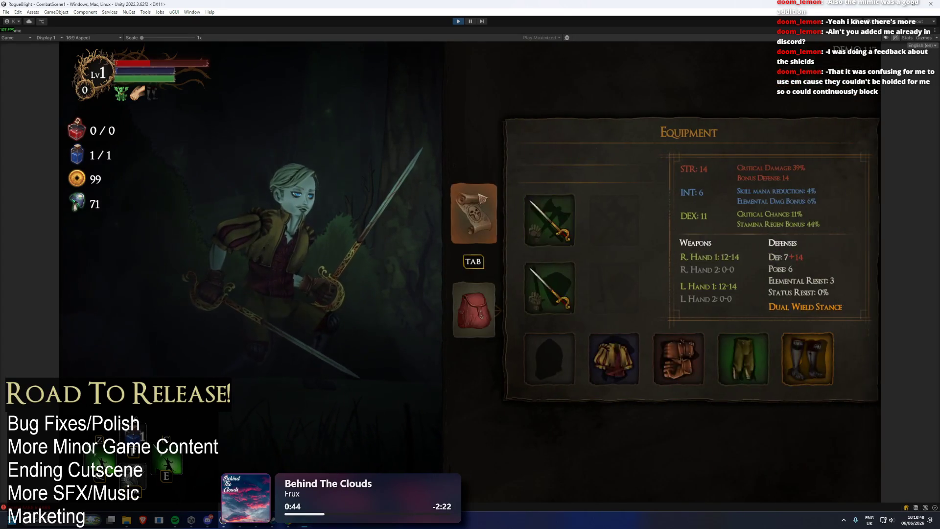
key("Tab")
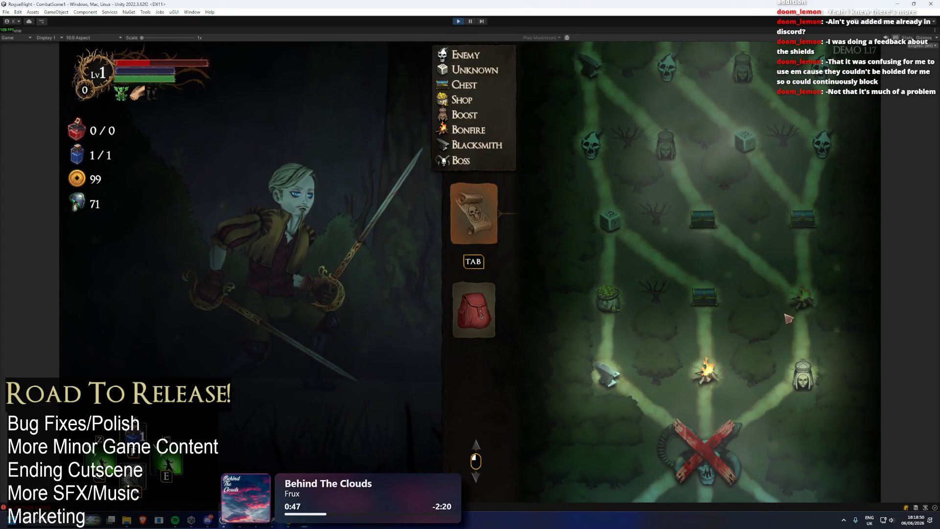
- Pray at the shrine for the Bonus Health boost, then travel to the chest node
scroll(793, 306, "down", 1)
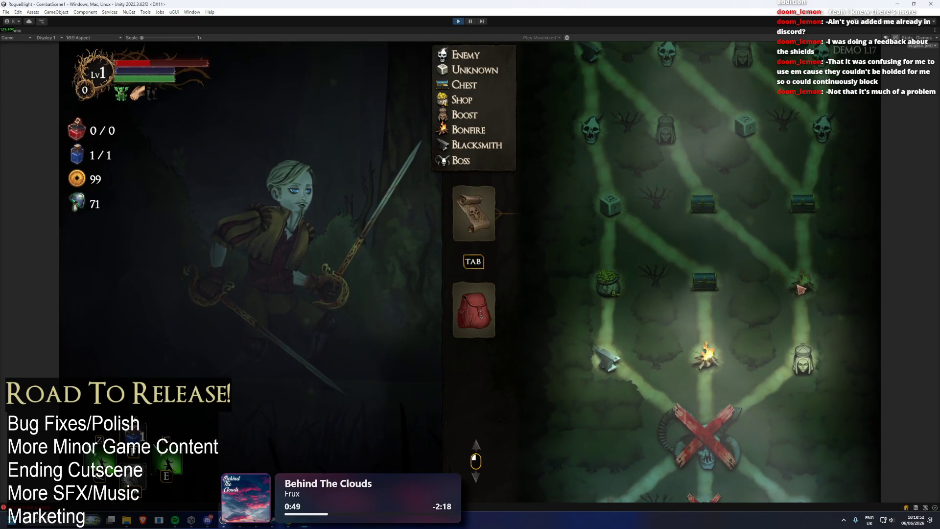
scroll(817, 343, "down", 2)
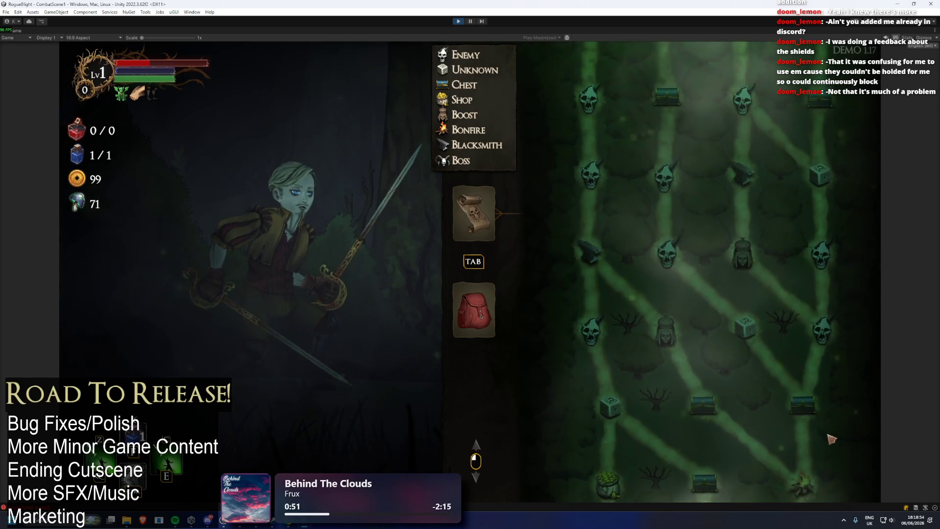
scroll(811, 387, "up", 6)
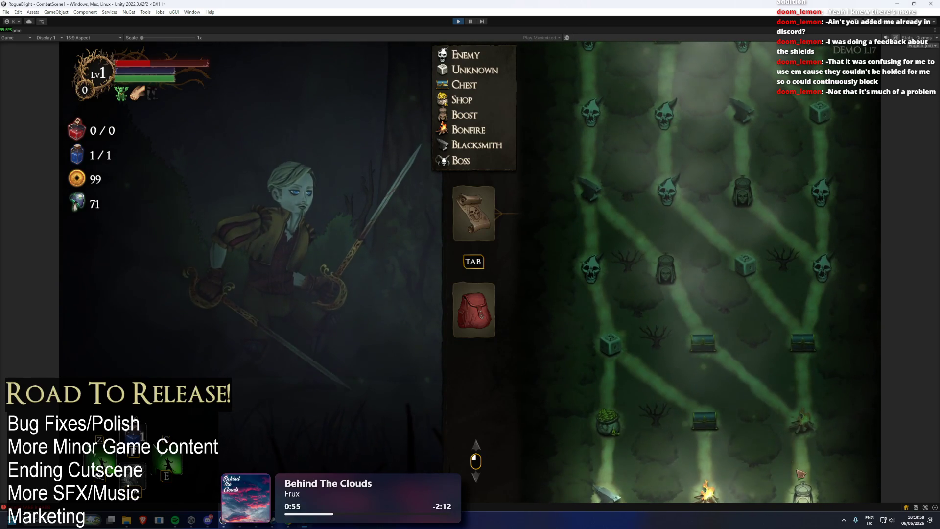
key("Tab")
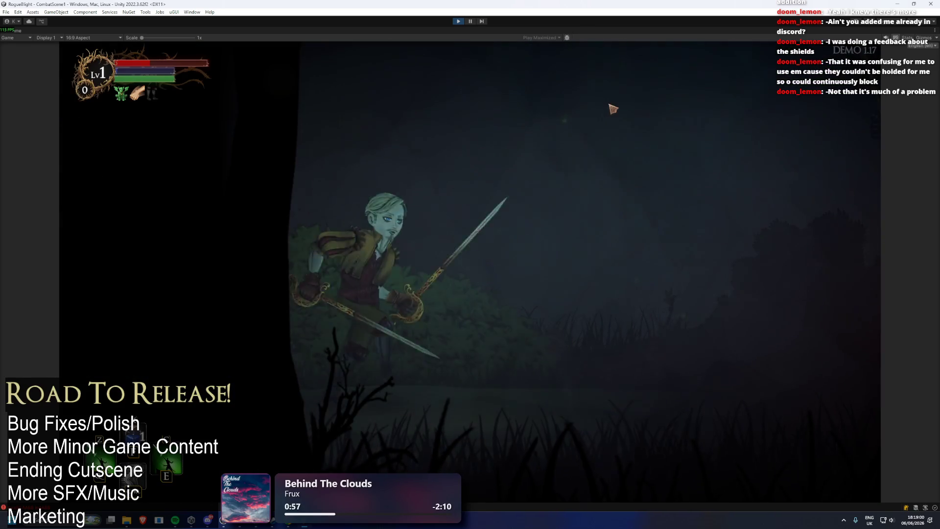
left_click(385, 274)
left_click(478, 248)
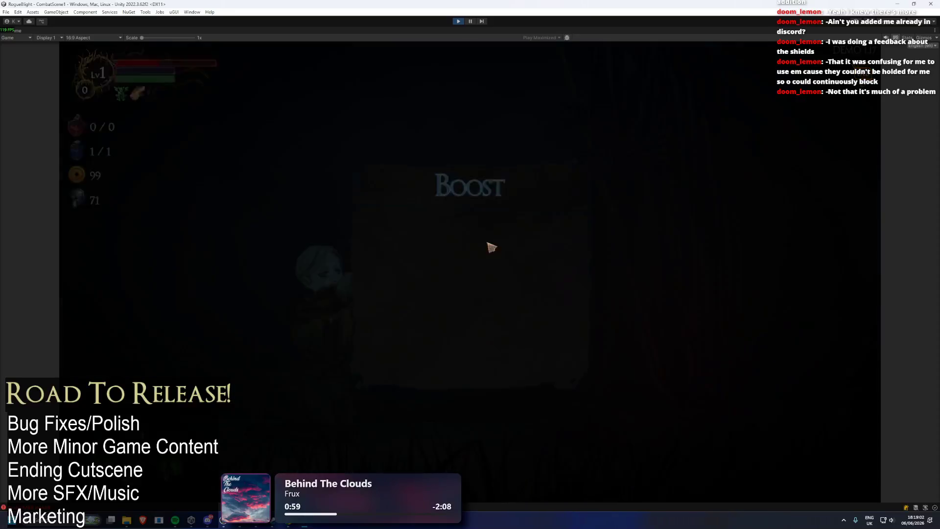
key("Tab")
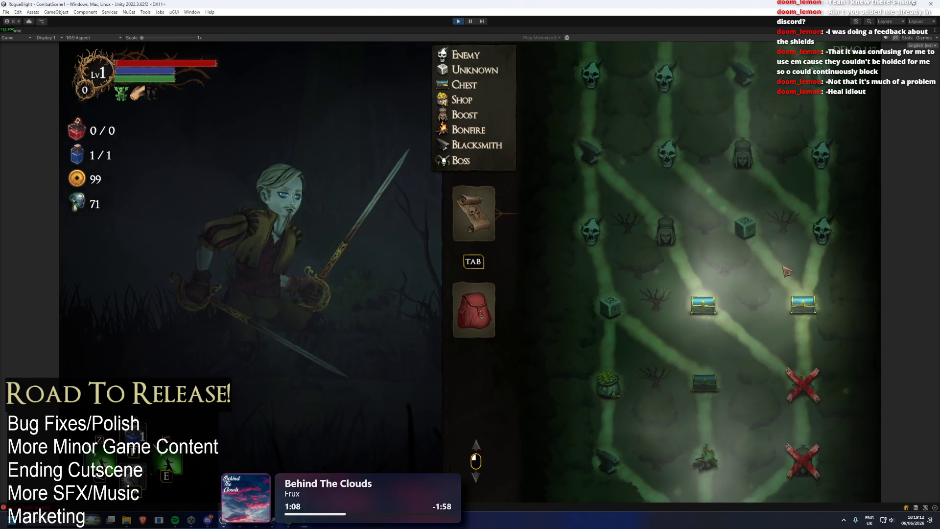
scroll(807, 361, "up", 2)
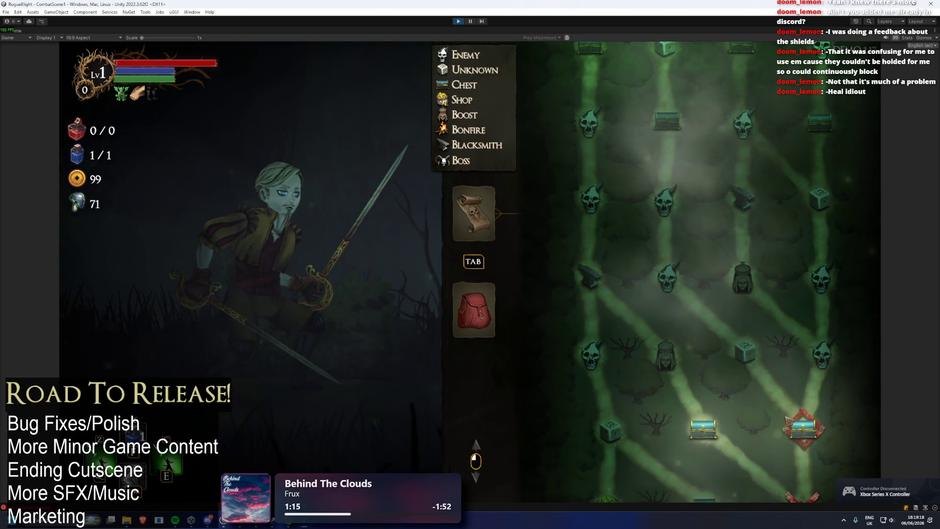
left_click(804, 428)
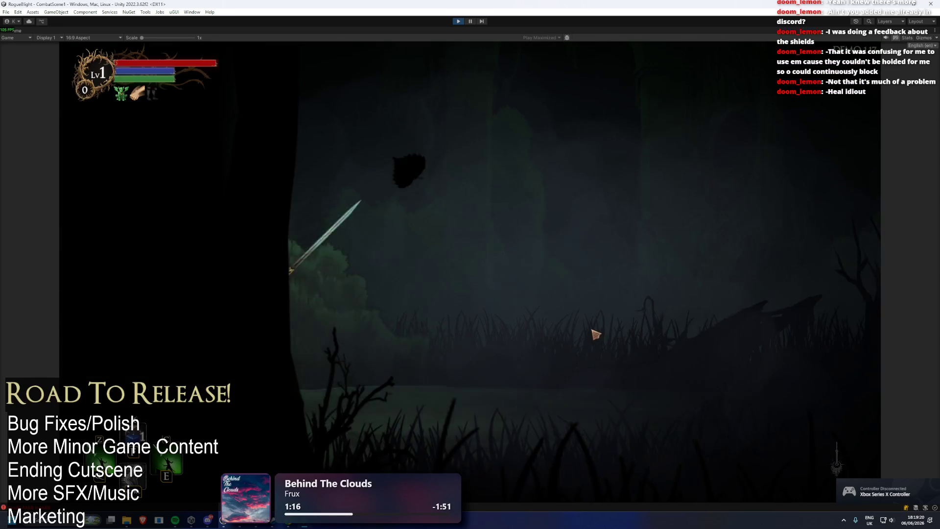
- Open the chest, look over the map, then choose Poison Breath from the blessings
key("e")
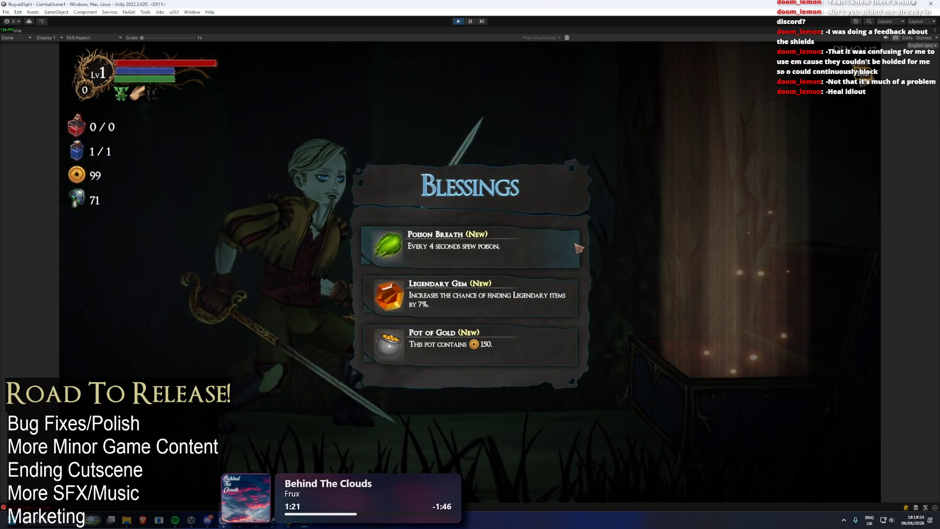
key("Tab")
key("Tab")
key("Tab")
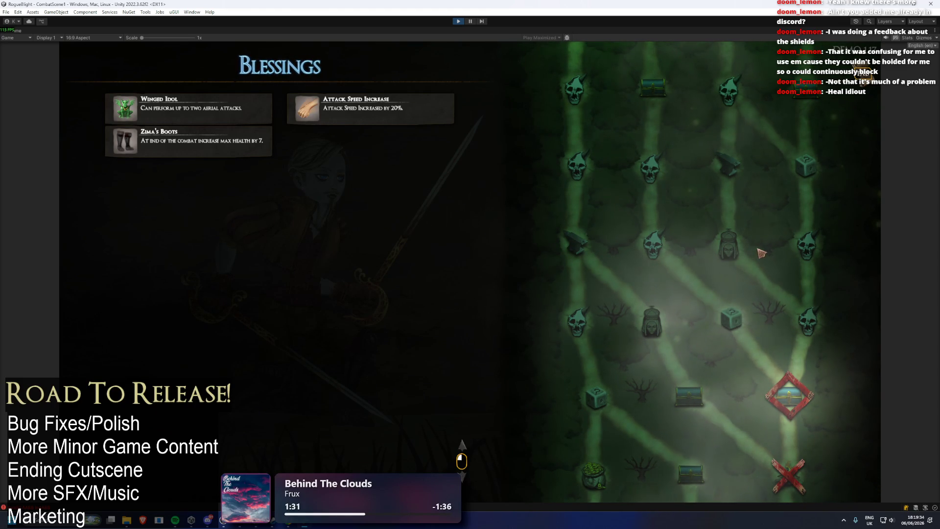
key("Tab")
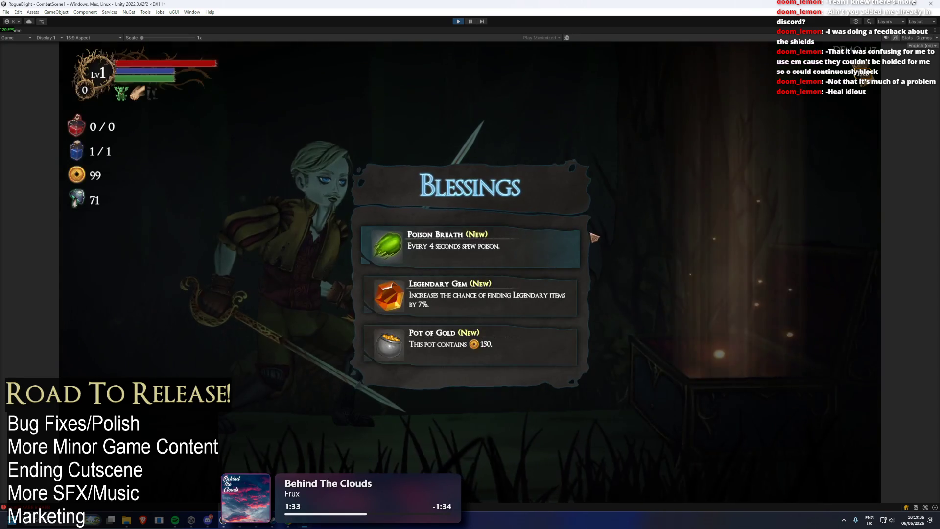
key("Tab")
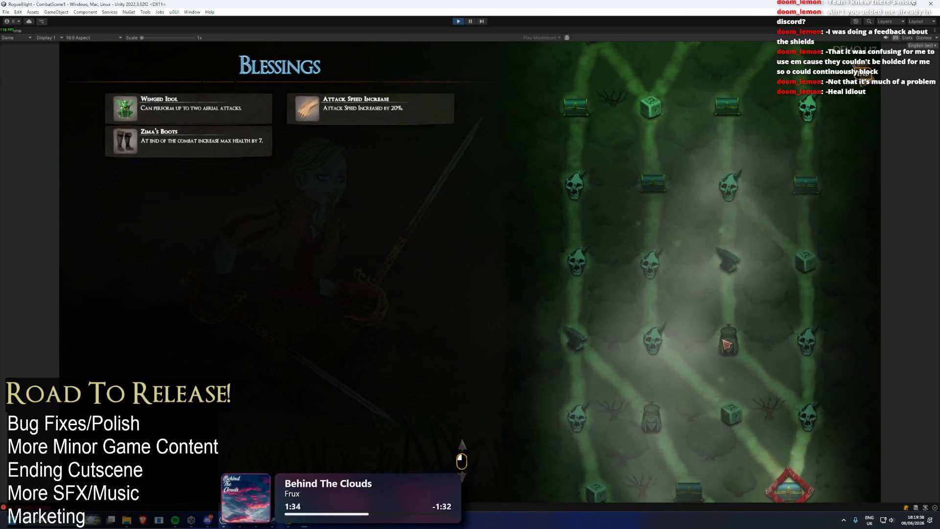
key("Tab")
left_click(487, 241)
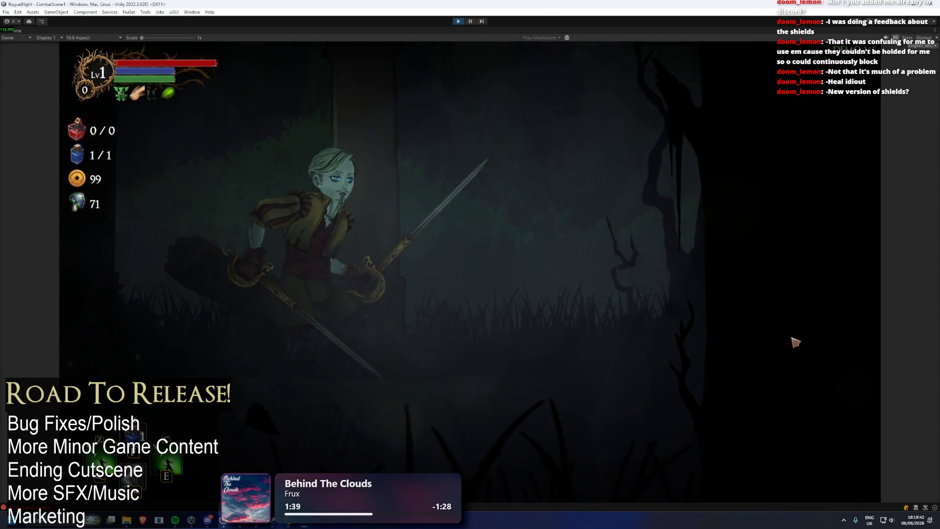
- Kill the red skeleton, take all its loot for 122 gold, then switch to Steam
key("d")
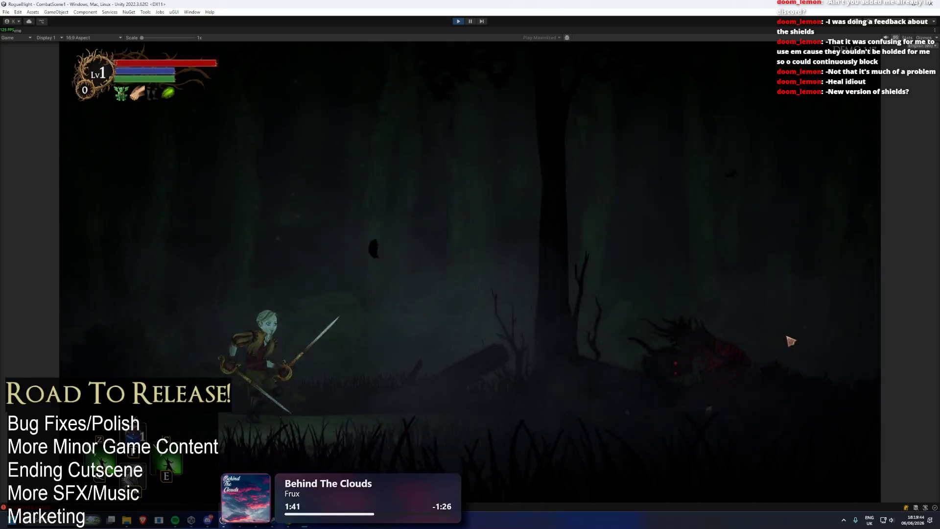
left_click(695, 342)
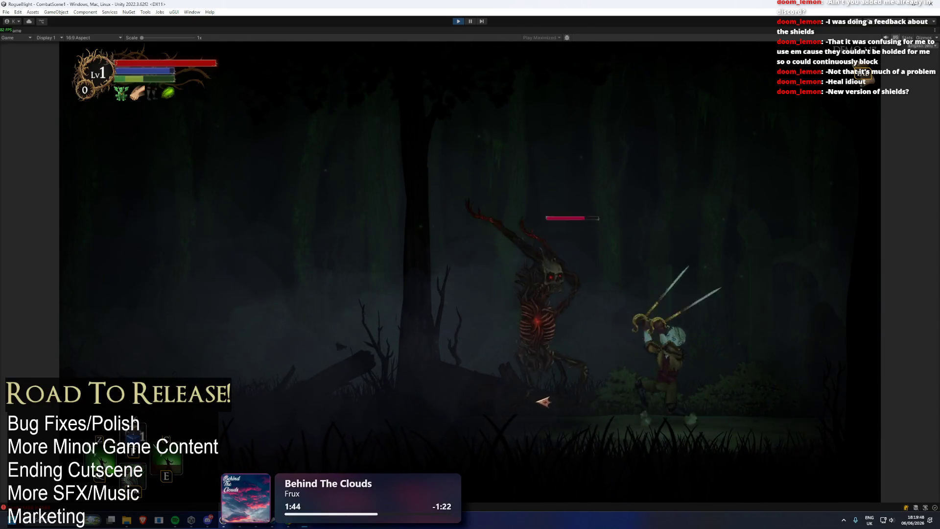
left_click(819, 409)
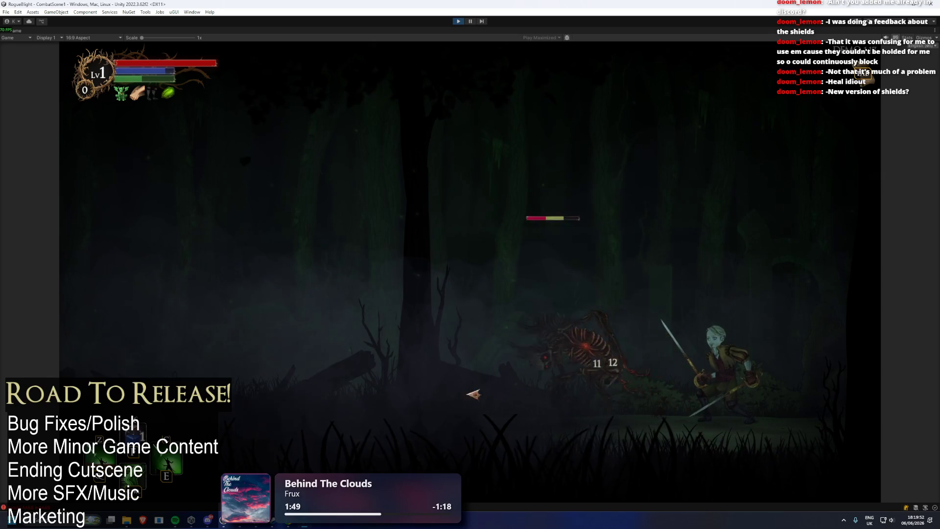
key("a")
left_click(353, 393)
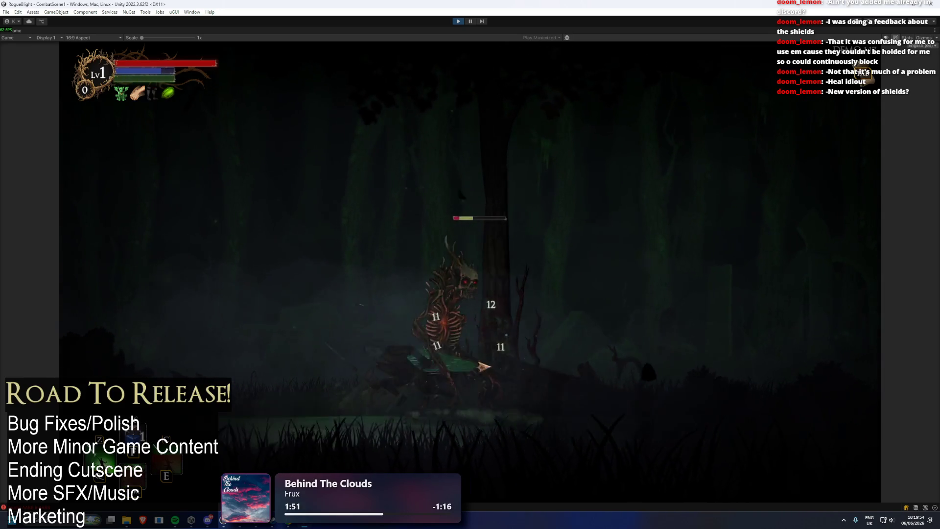
left_click(711, 387)
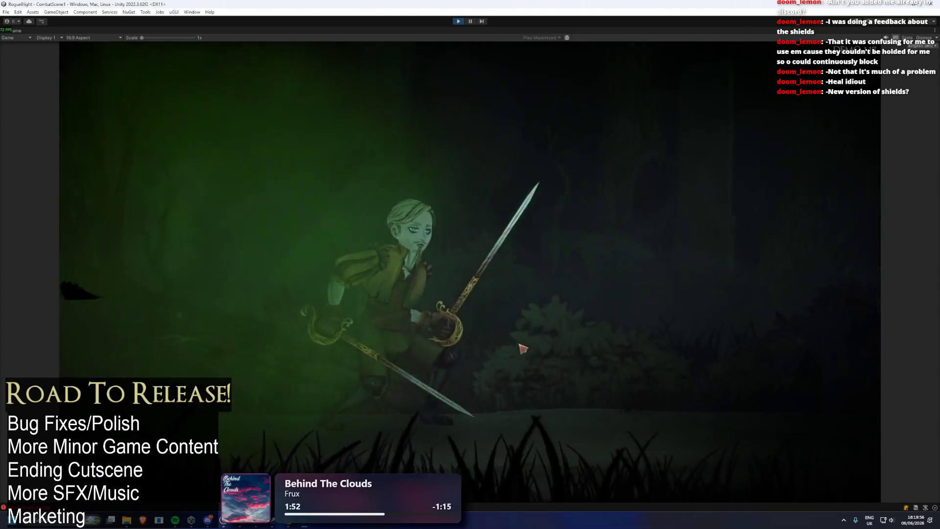
left_click(674, 427)
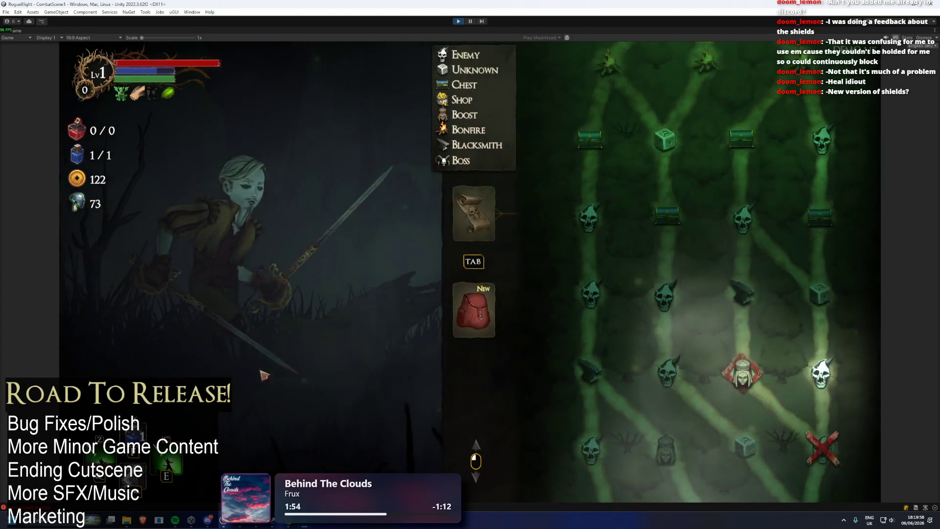
key("alt+Tab")
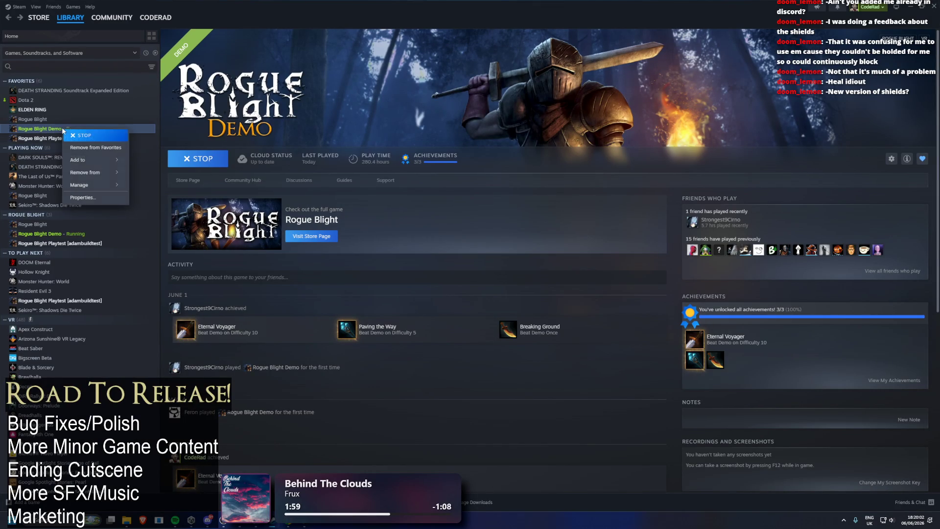
- Check Game Versions & Betas in the Rogue Blight Demo's Properties, then close it and minimise Steam
left_click(104, 197)
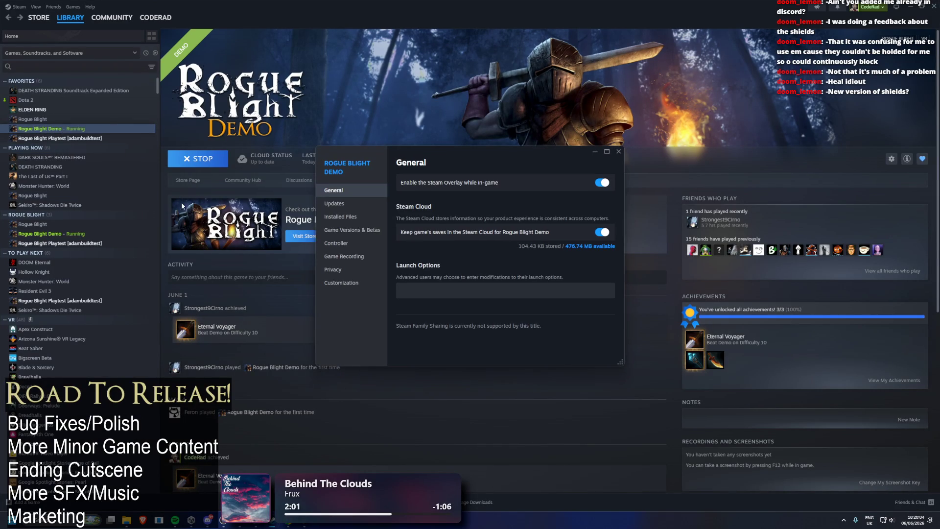
left_click(363, 234)
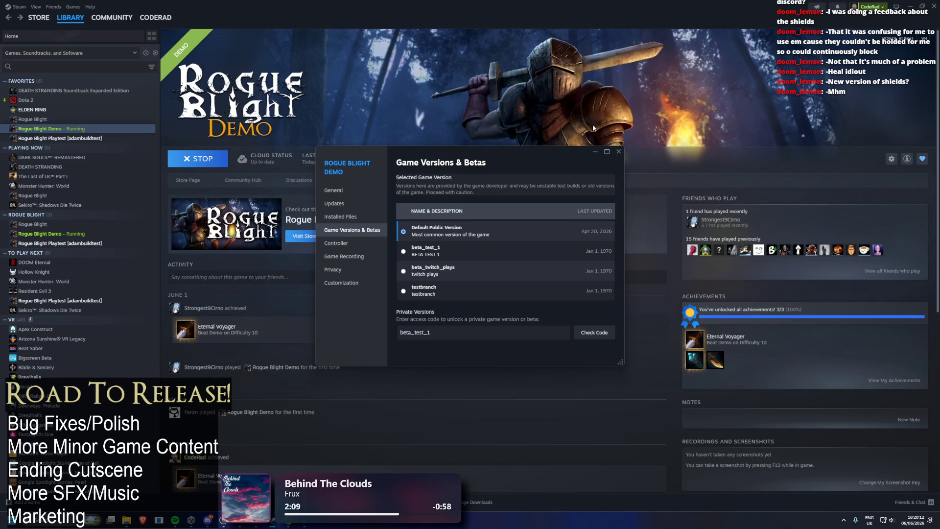
left_click(619, 152)
left_click(911, 5)
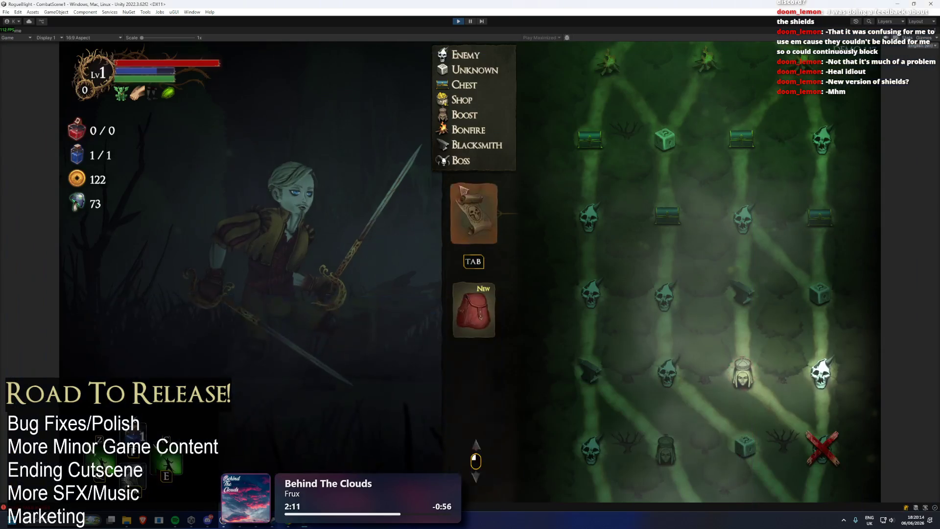
- Pray at the shrine for a second Bonus Health boost and travel to the blacksmith node
key("Tab")
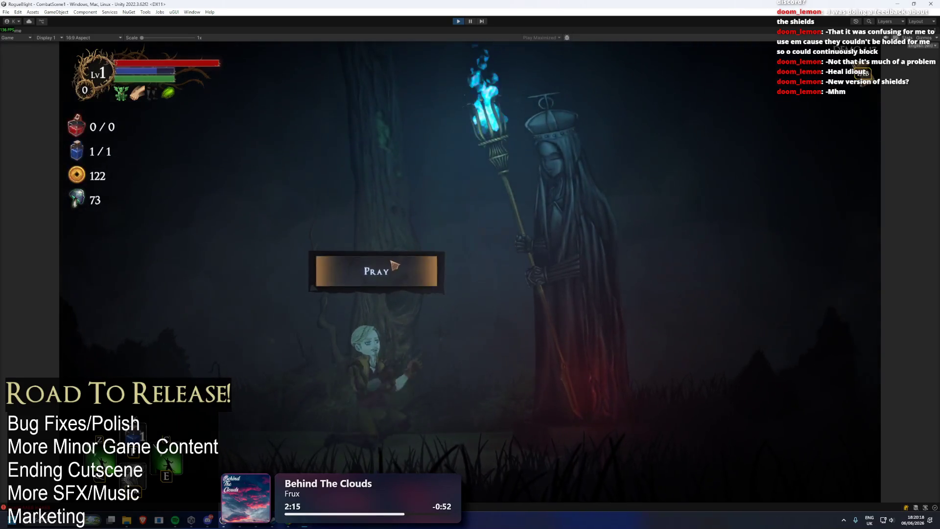
left_click(425, 268)
left_click(517, 239)
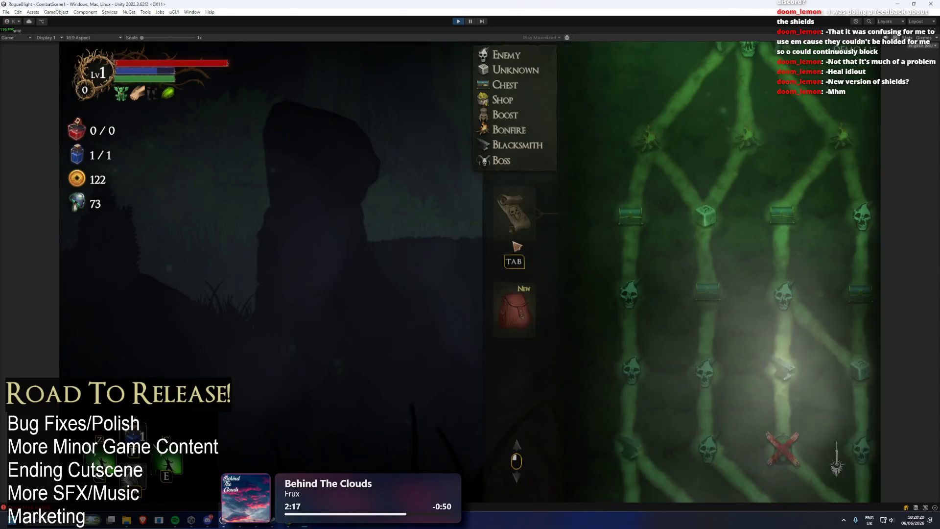
left_click(750, 384)
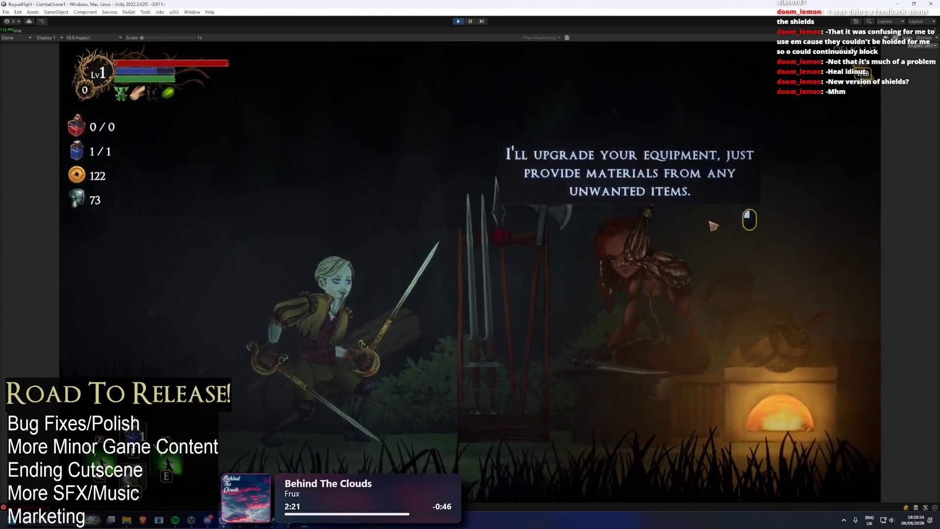
- Upgrade the Iron Rapier to +1 by smelting a spare weapon into it
mouse_move(439, 148)
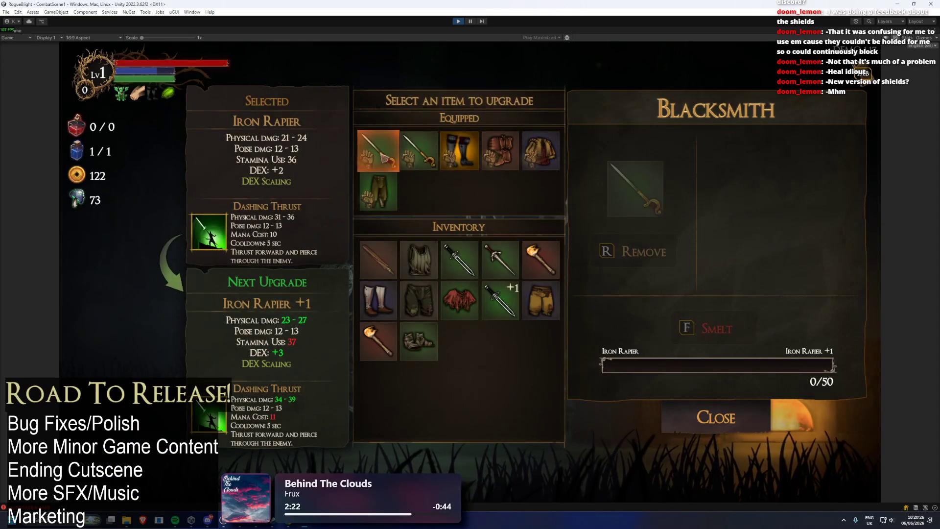
left_click(378, 151)
left_click(378, 260)
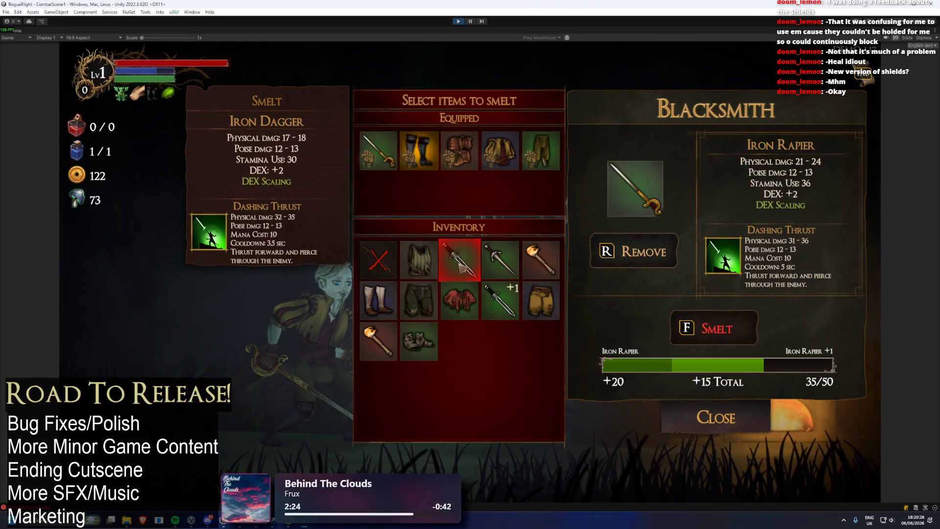
key("f")
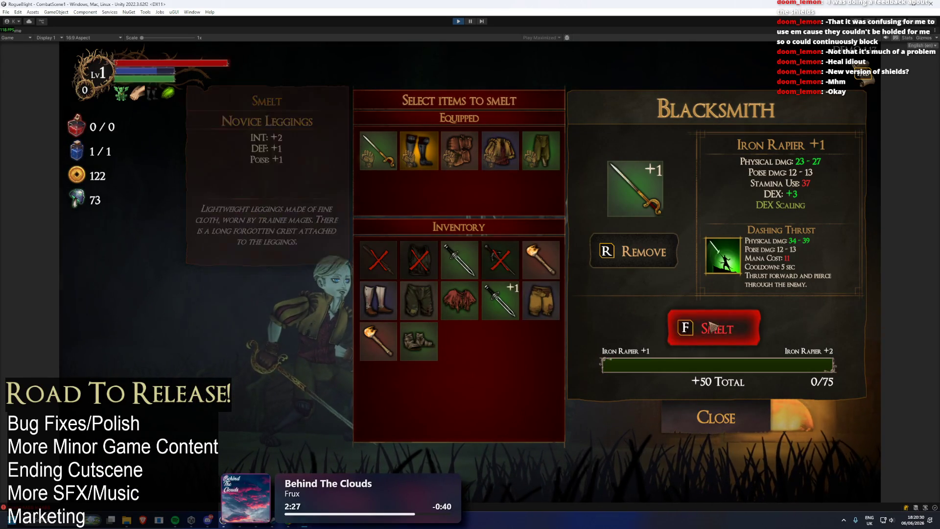
key("r")
left_click(378, 151)
key("f")
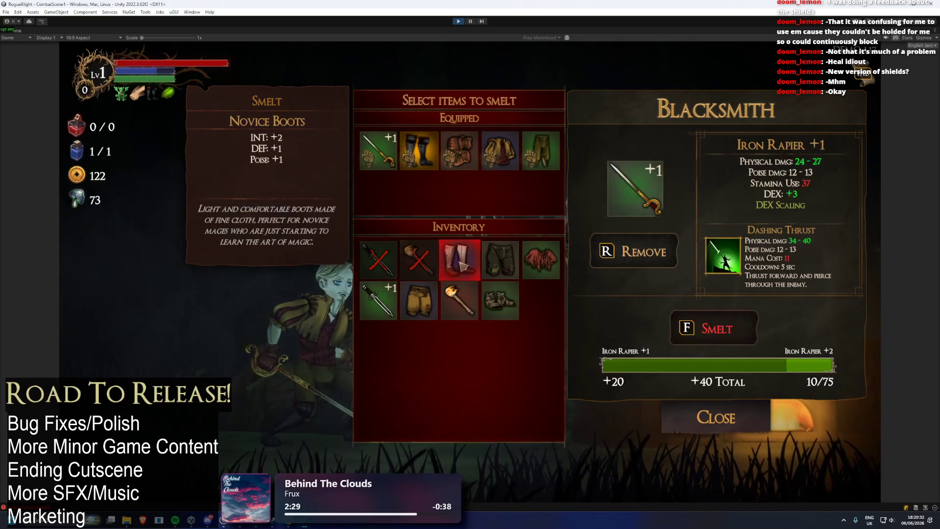
key("f")
- Slot the Iron Rapier +1 again and mark spare inventory gear and boots for smelting
left_click(607, 246)
left_click(378, 150)
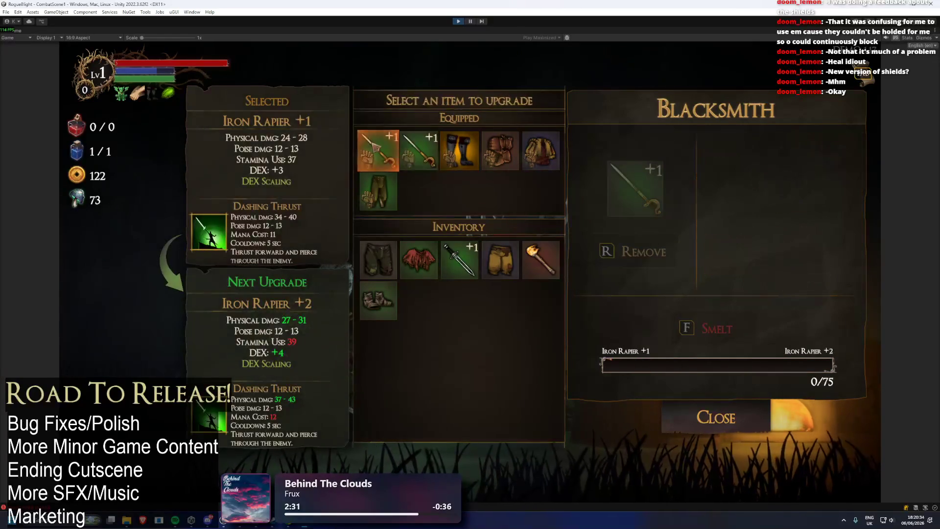
left_click(378, 260)
left_click(419, 259)
left_click(459, 260)
left_click(715, 326)
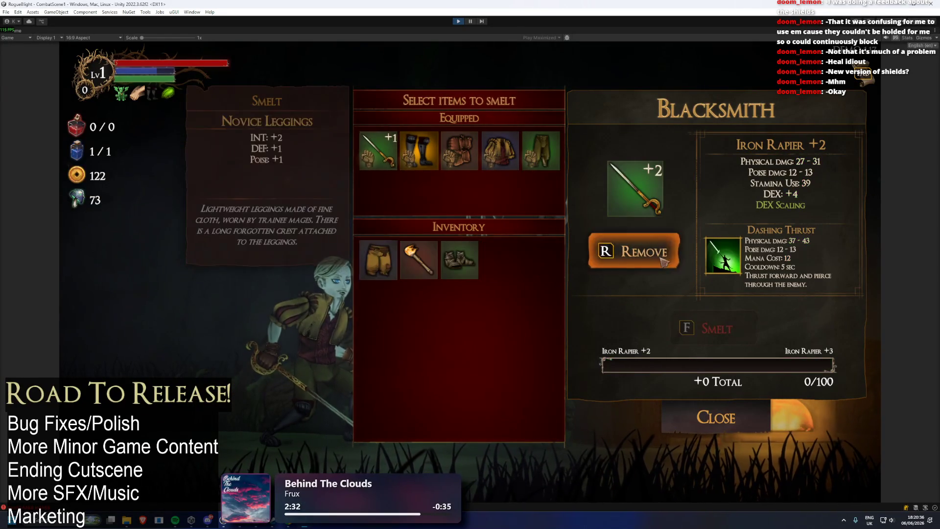
left_click(634, 251)
left_click(378, 150)
left_click(378, 259)
left_click(418, 260)
left_click(451, 265)
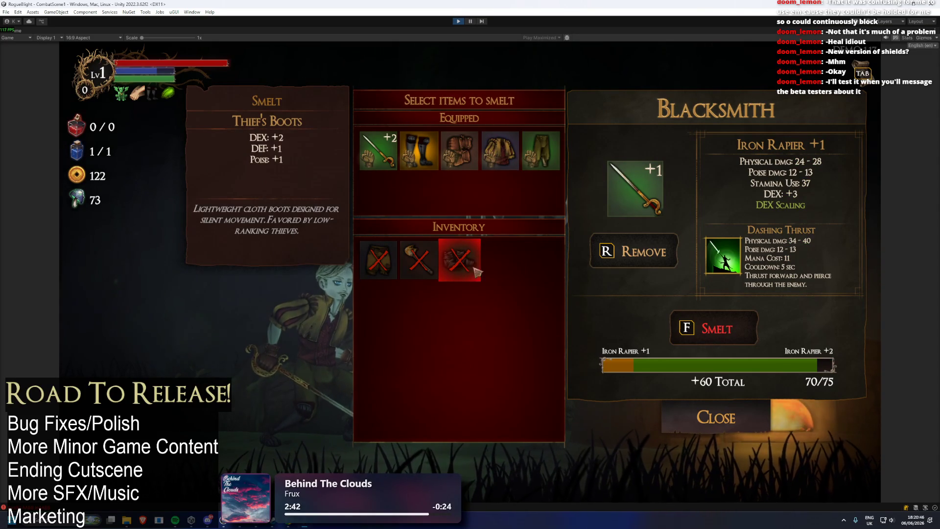
- Add the Novice Tunic, smelt to reach Iron Rapier +2, retrieve it and leave the blacksmith
left_click(509, 159)
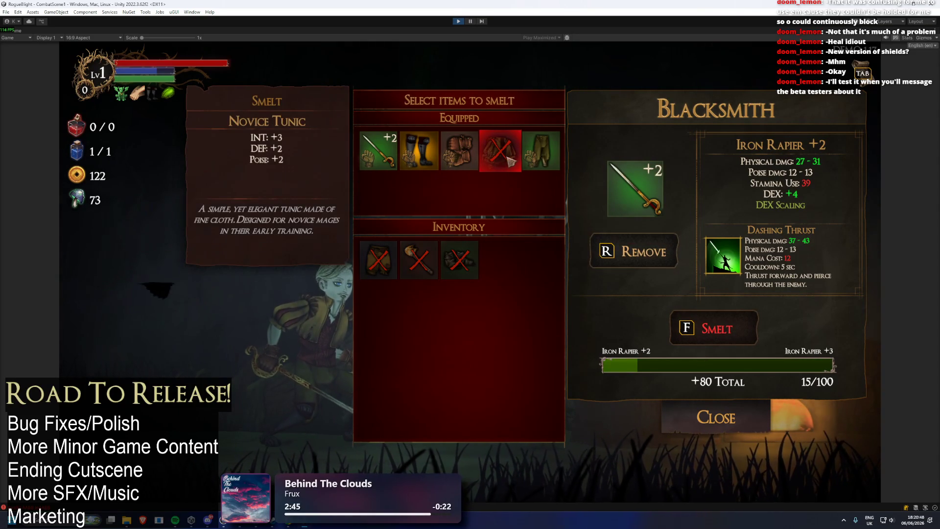
key("f")
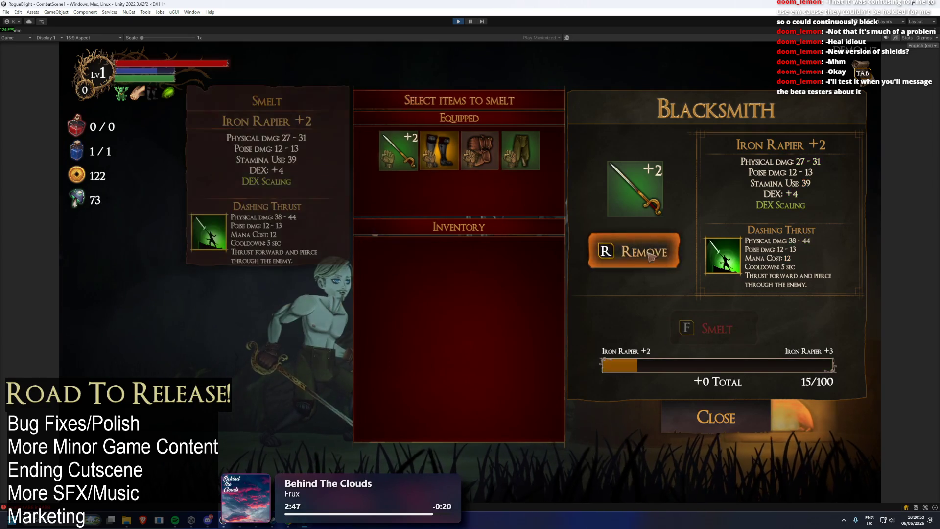
left_click(668, 274)
left_click(737, 429)
left_click(735, 413)
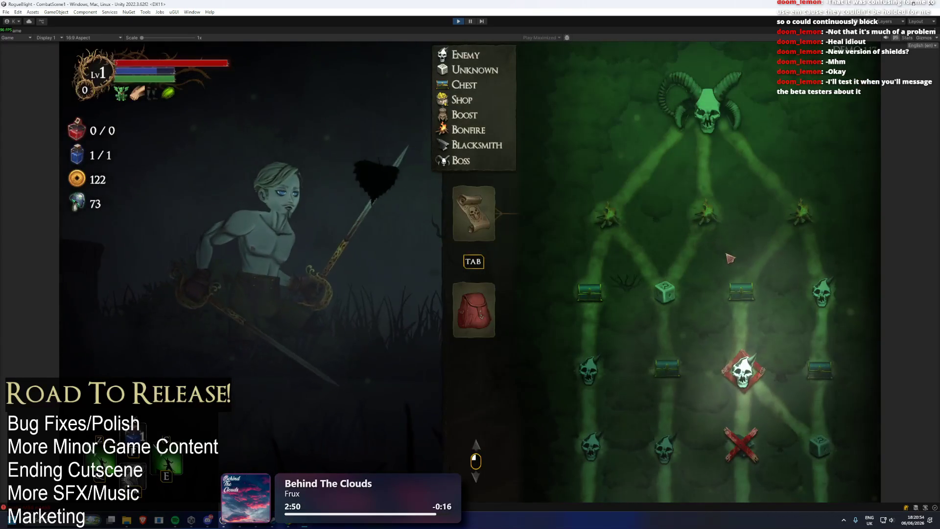
- Enter the skull room from the map and fight the orb-casting enemy, dodging its orbs
left_click(756, 368)
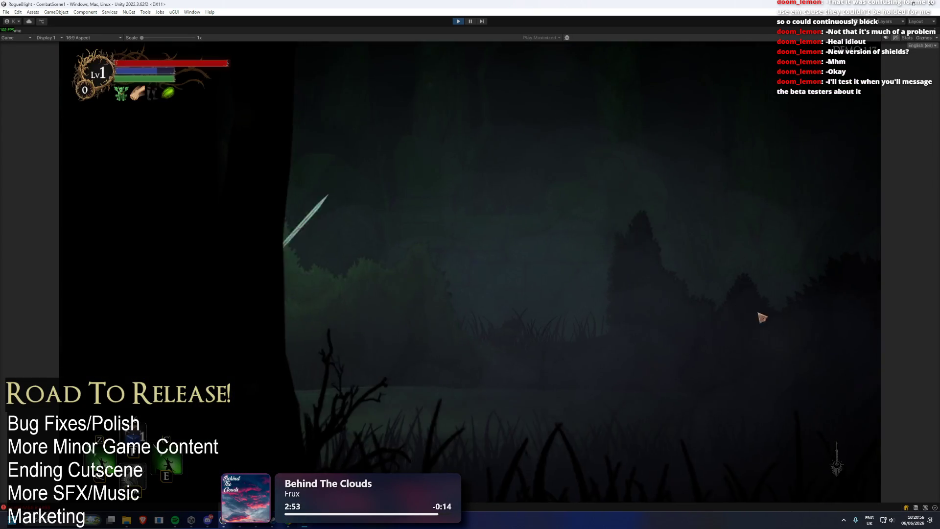
key("d")
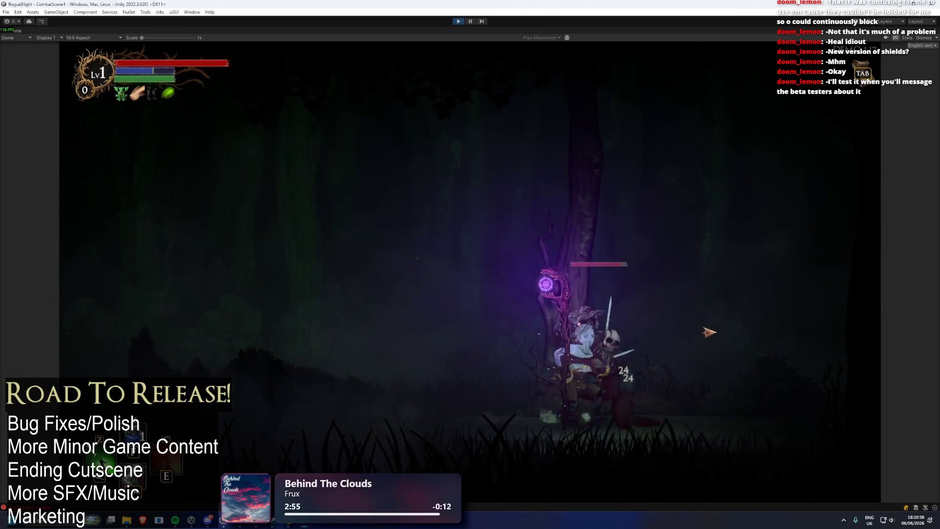
left_click(738, 337)
left_click(601, 350)
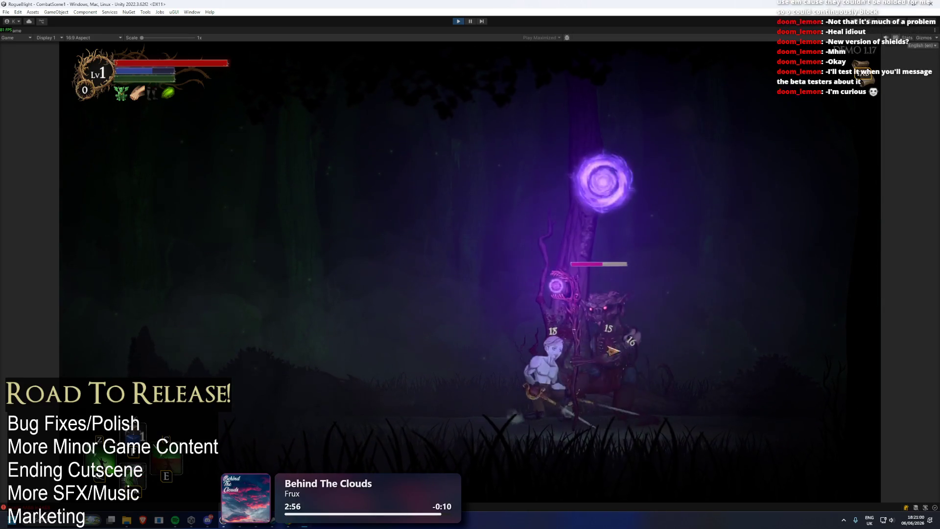
key("a")
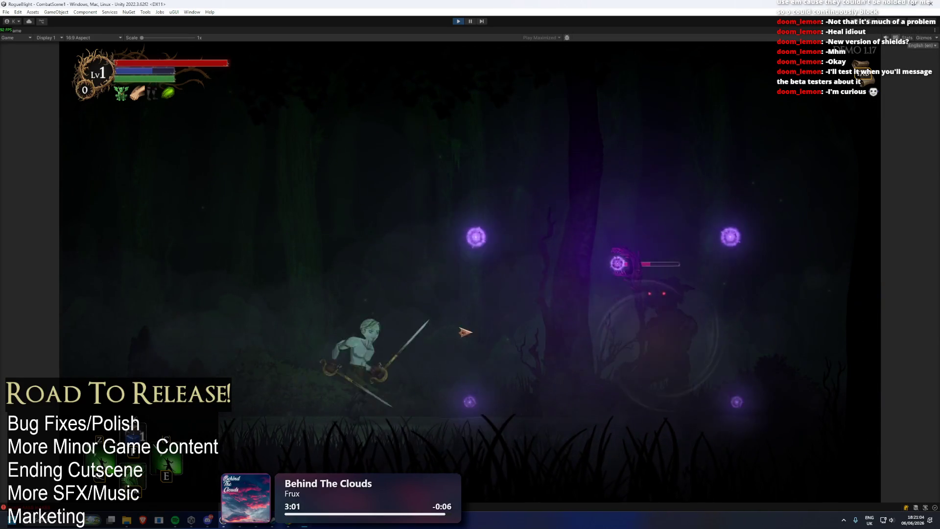
key("d")
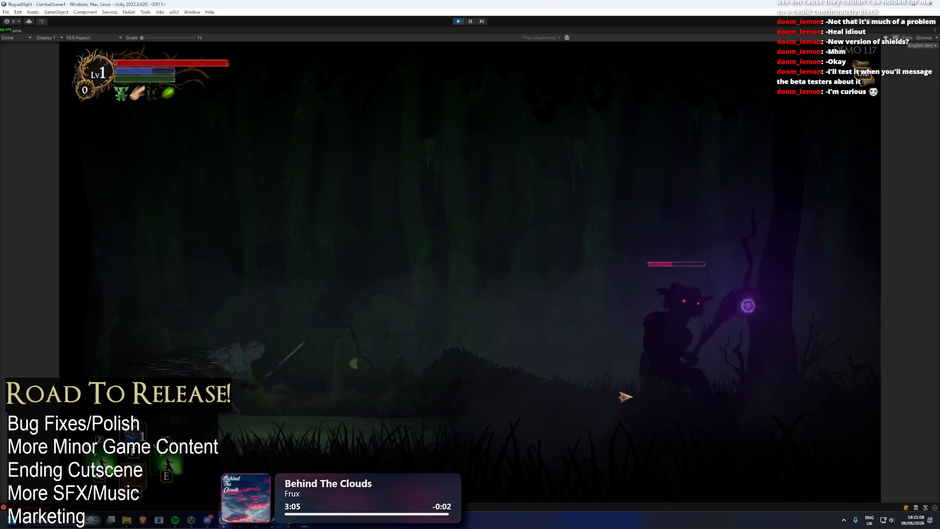
key("d")
left_click(798, 404)
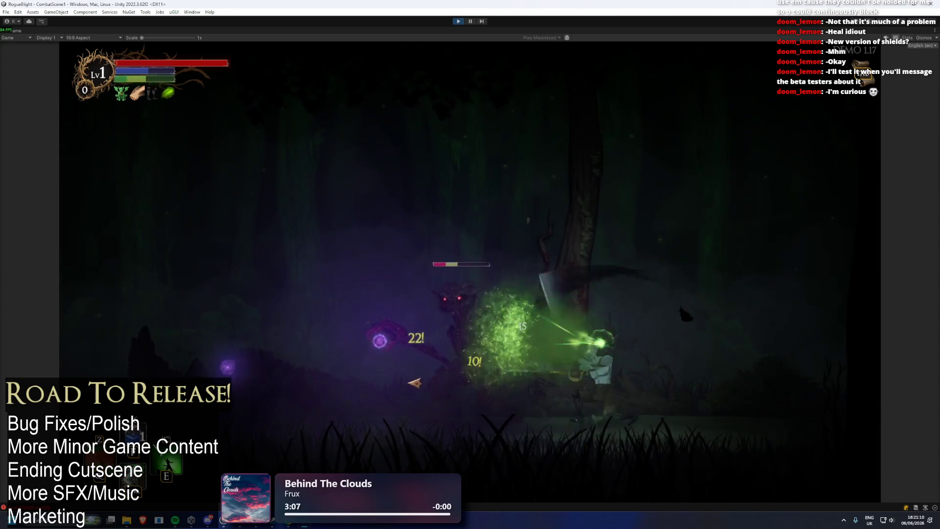
key("a")
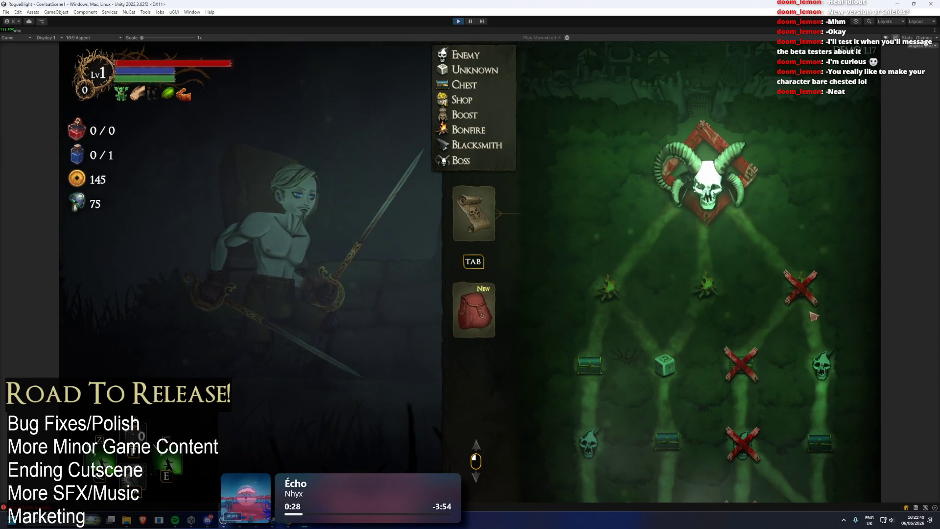
- Pick the next room on the map and run toward the antlered Wendigo boss
scroll(808, 294, "down", 5)
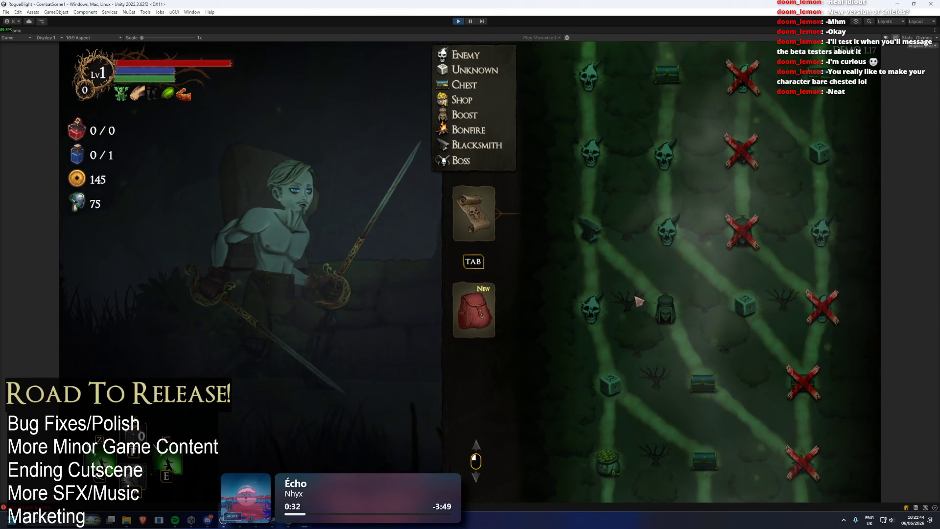
left_click(709, 152)
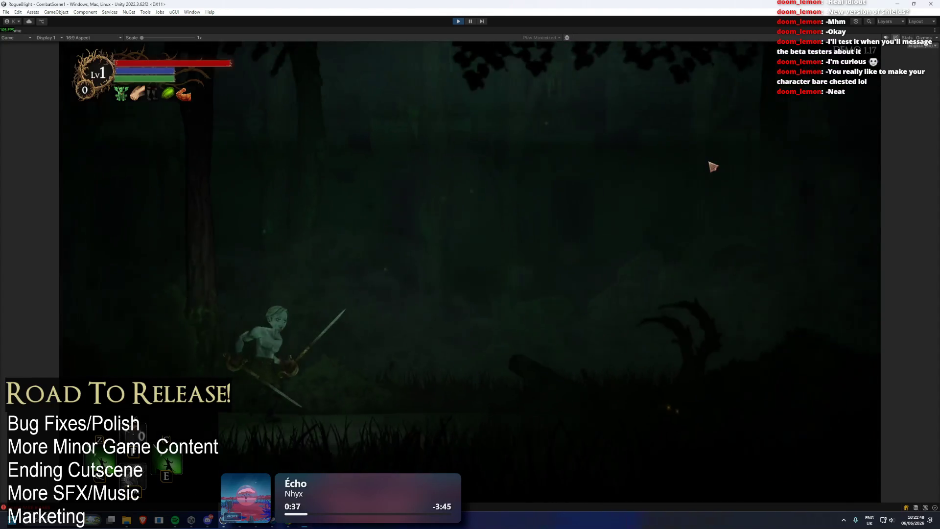
key("d")
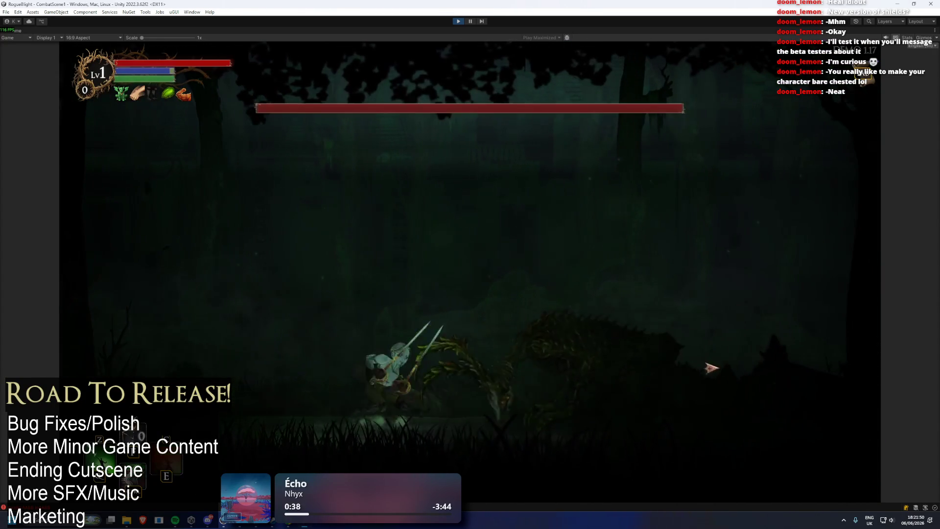
- Slash and dash through the Wendigo until its health is gone and 'Wendigo Perished' appears
left_click(742, 350)
left_click(742, 351)
key("d")
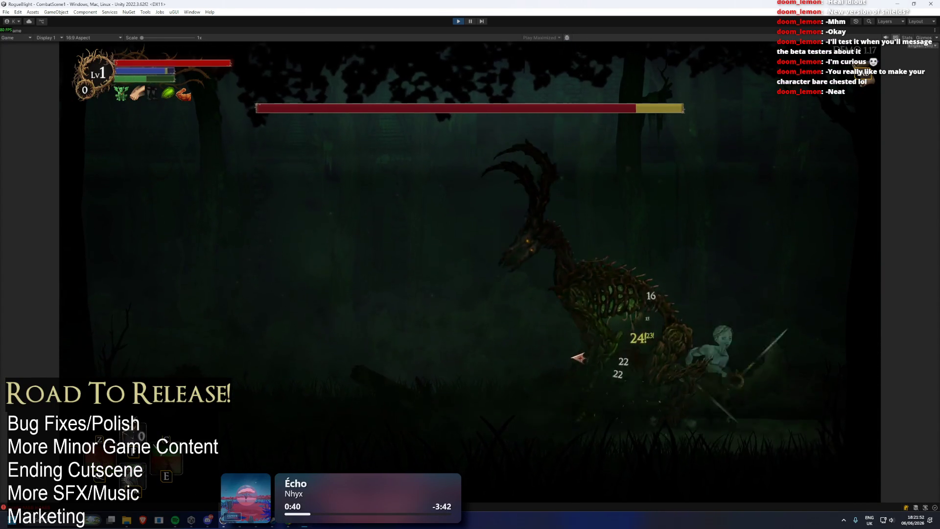
left_click(592, 354)
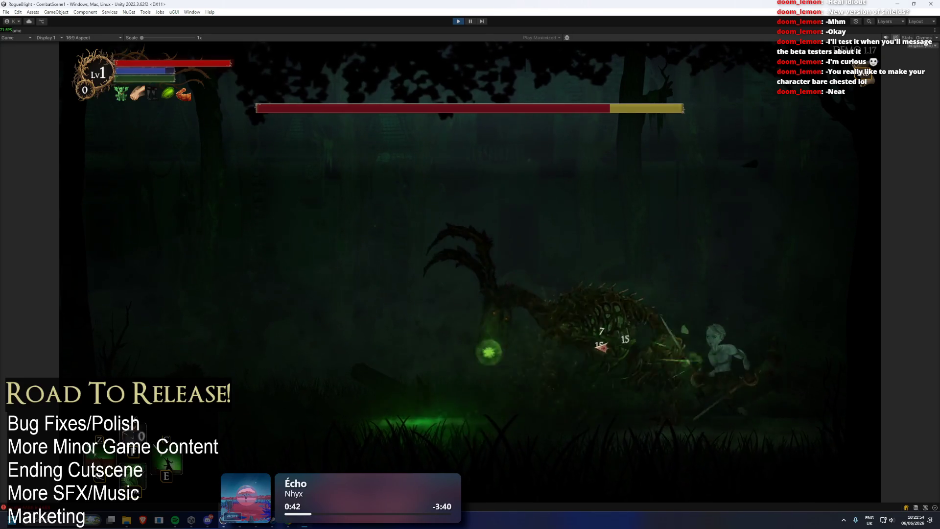
left_click(608, 347)
left_click(627, 320)
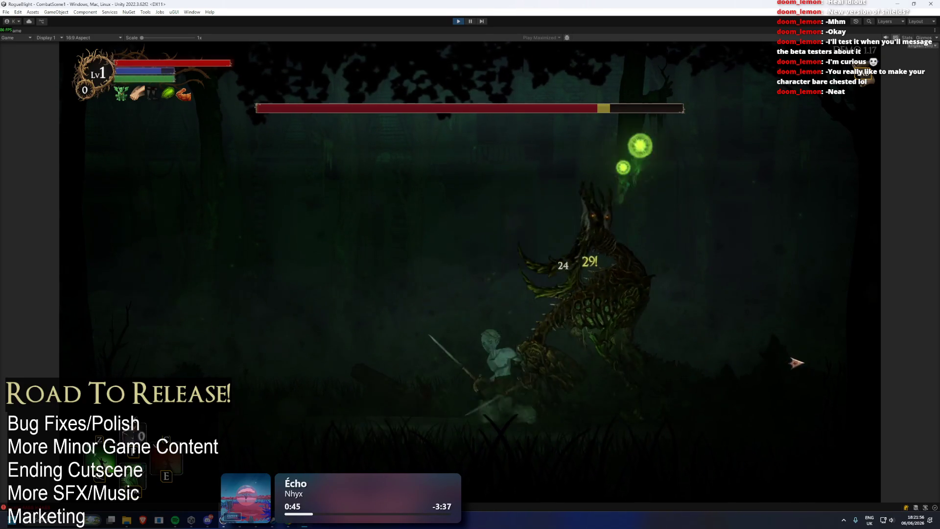
left_click(643, 334)
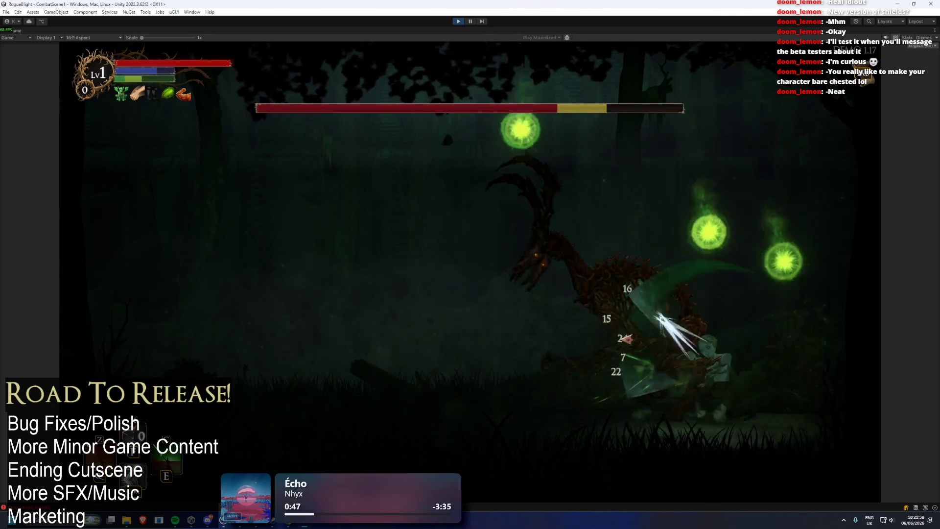
left_click(673, 322)
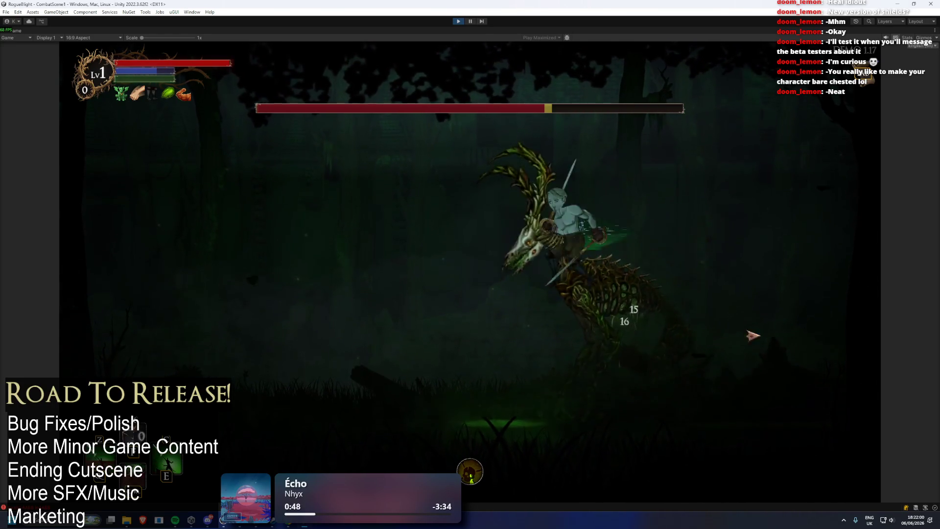
left_click(730, 324)
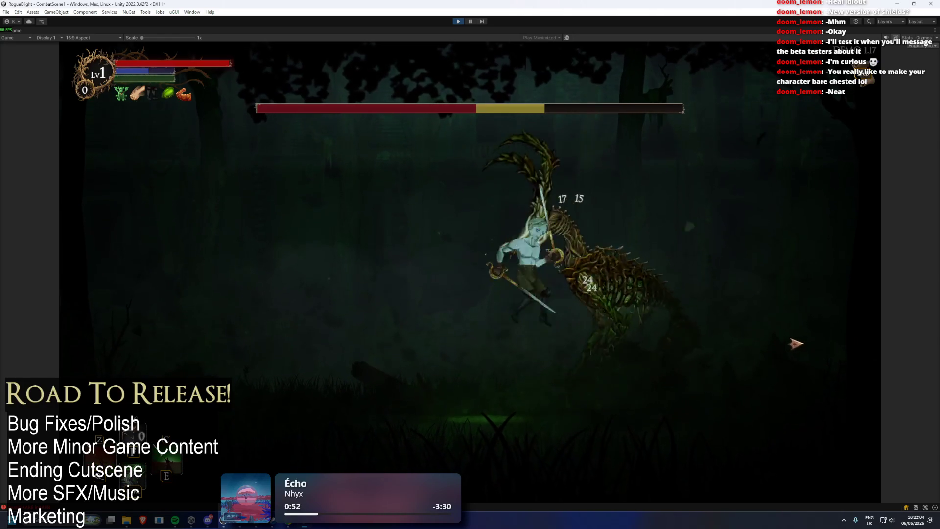
left_click(748, 347)
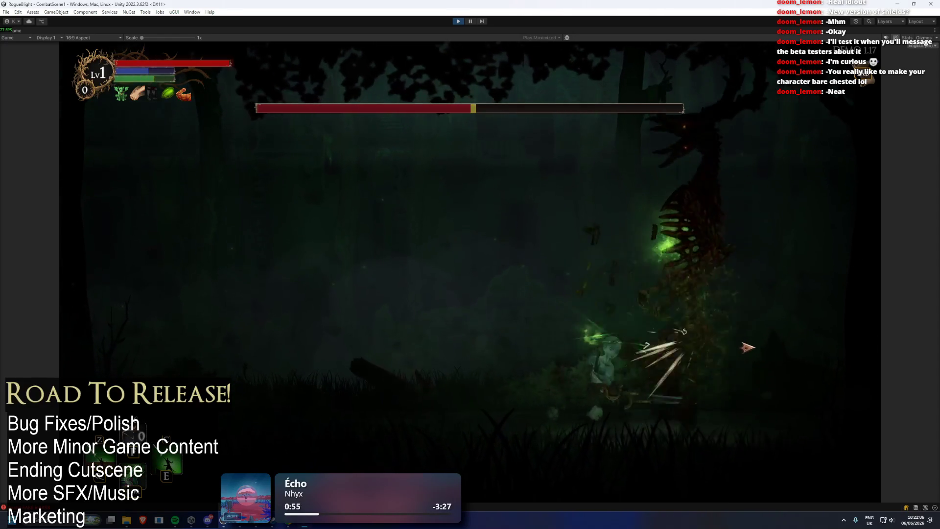
left_click(539, 346)
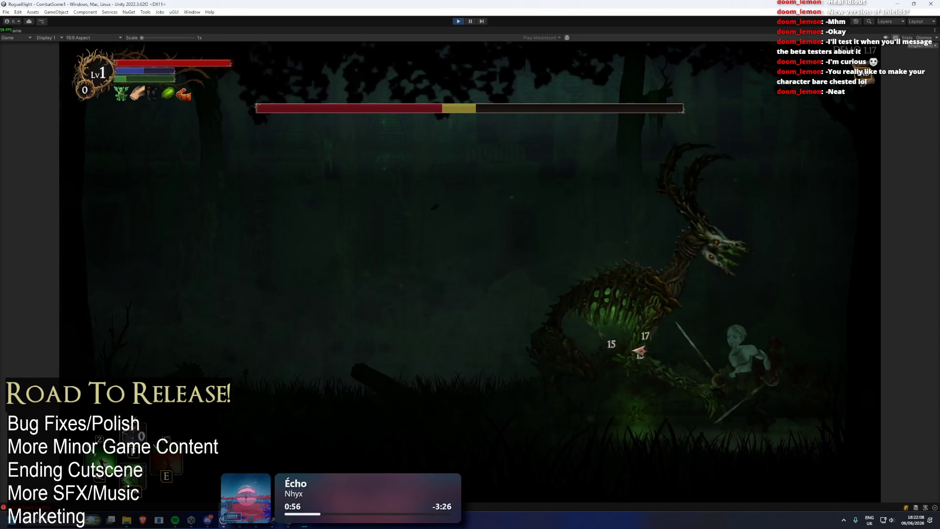
left_click(407, 349)
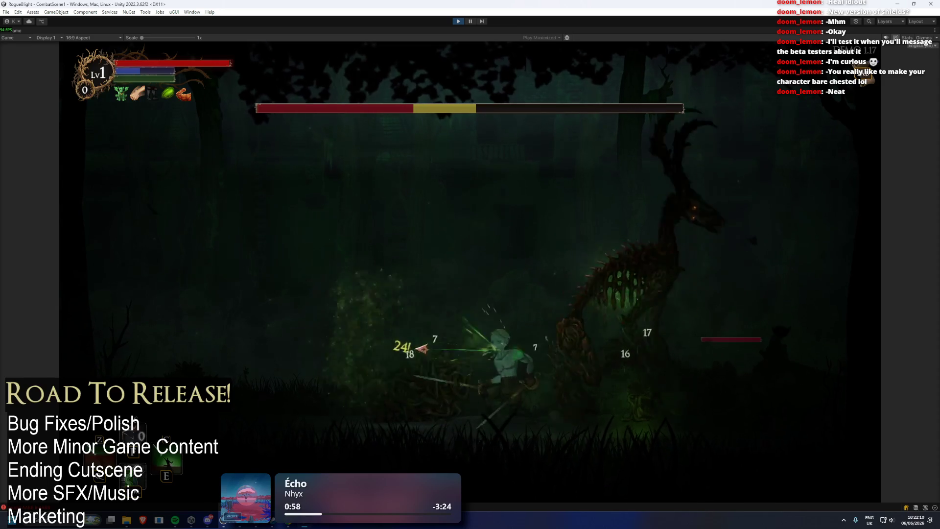
left_click(579, 343)
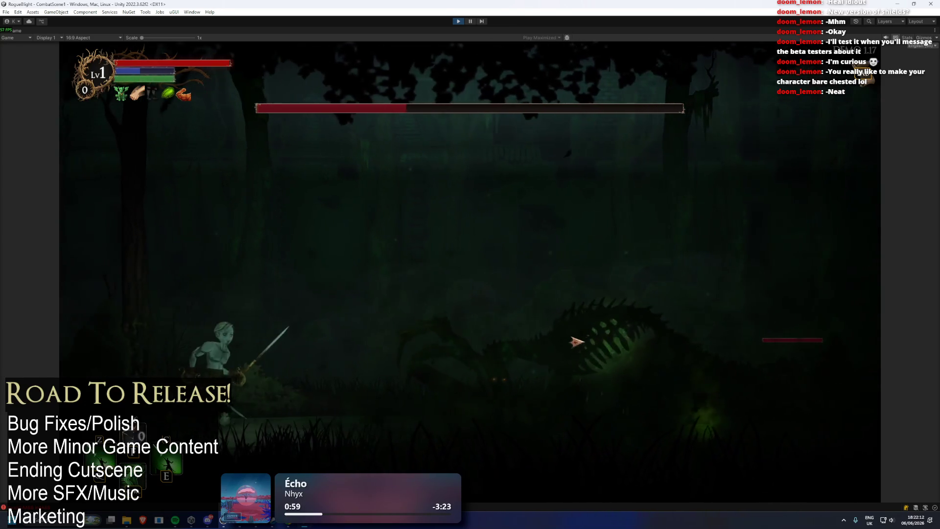
left_click(588, 338)
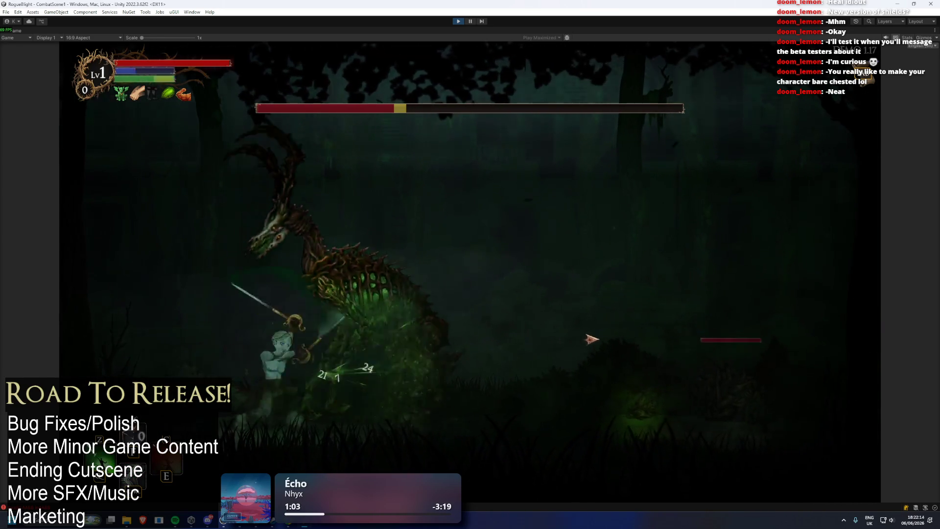
left_click(327, 351)
left_click(605, 346)
left_click(655, 353)
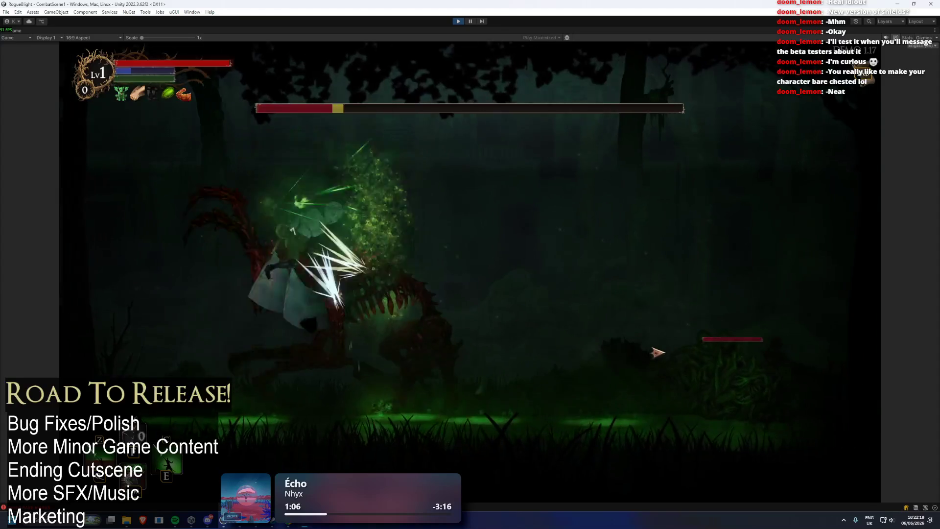
left_click(457, 327)
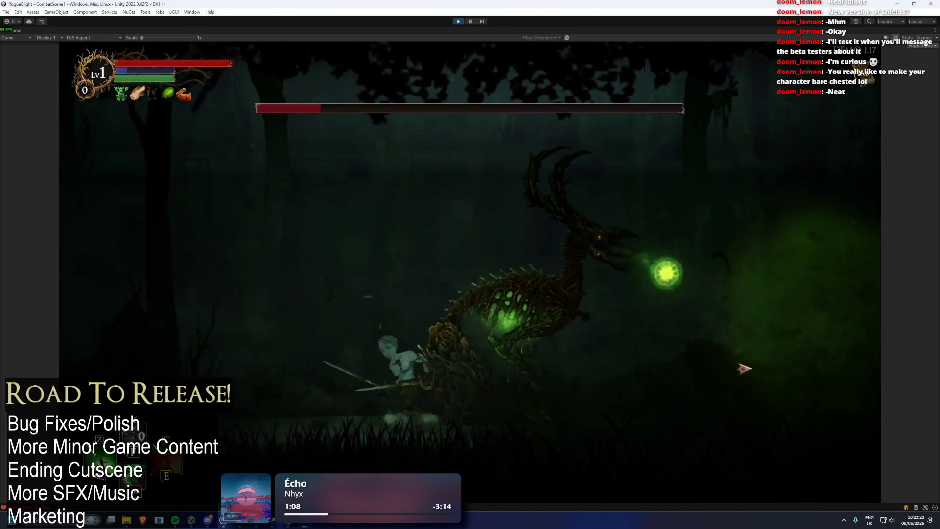
left_click(759, 366)
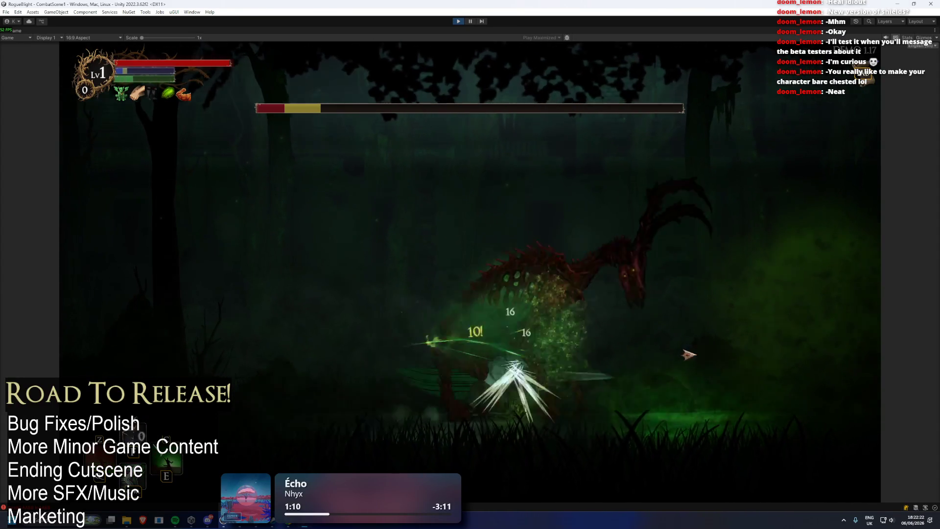
left_click(763, 363)
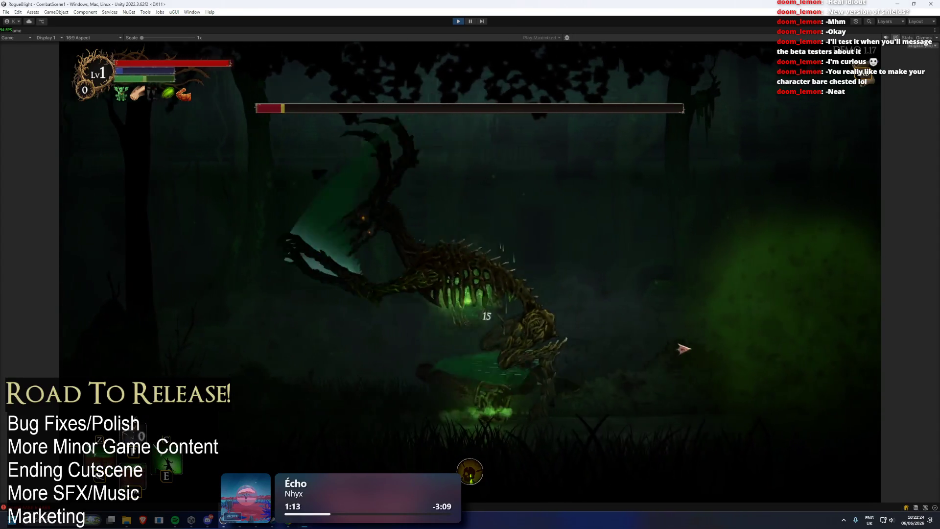
left_click(763, 363)
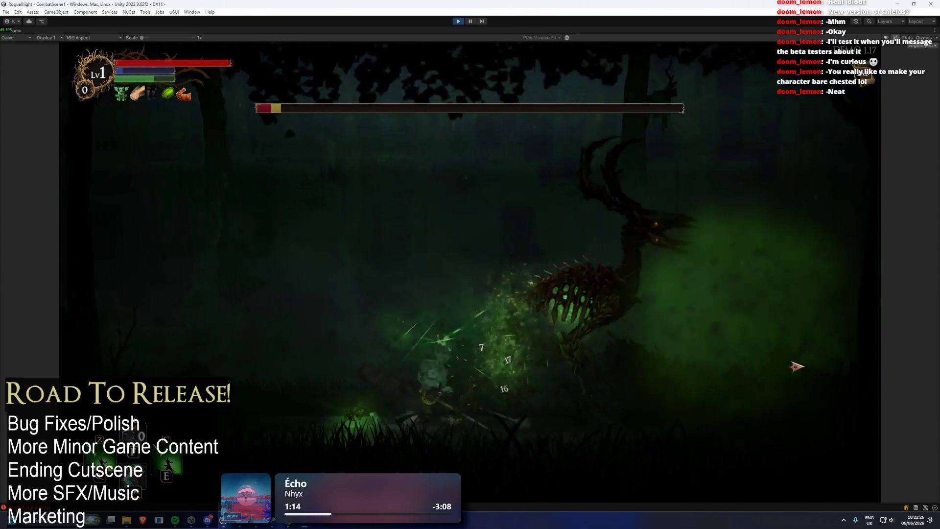
left_click(587, 324)
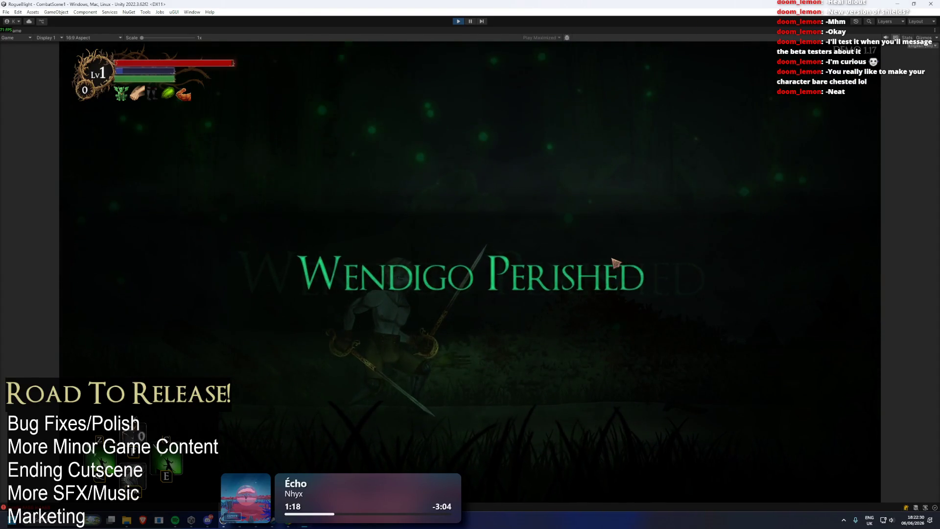
- Skip the level tally, confirm rewards, continue to the Sanctuary and finish the Captain's dialogue
left_click(443, 345)
left_click(443, 348)
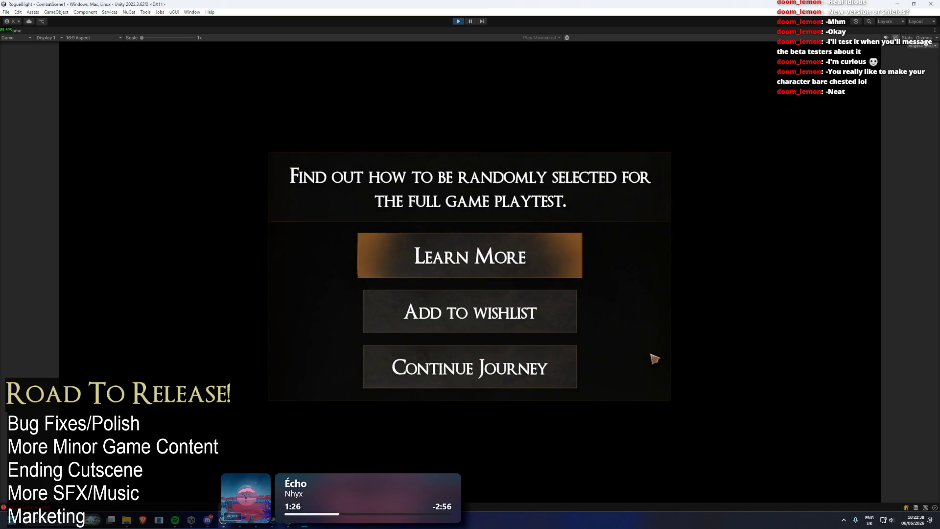
left_click(505, 389)
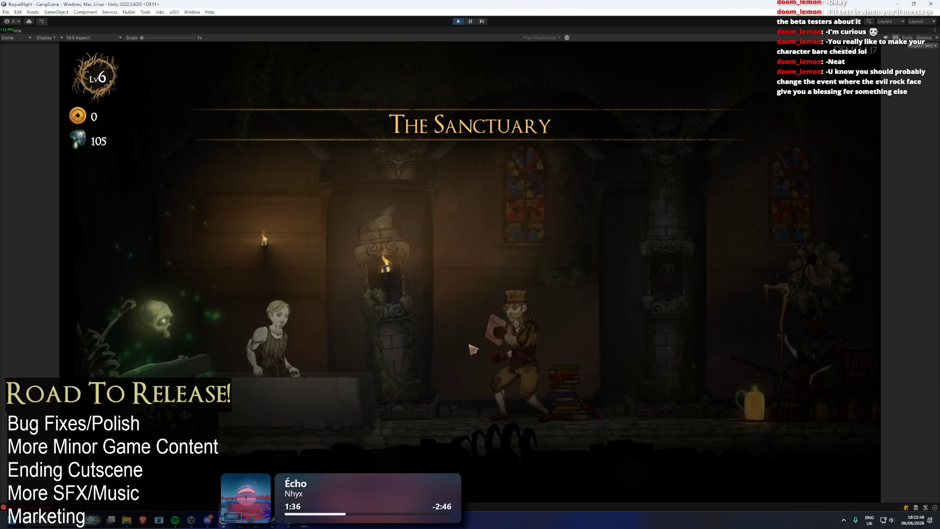
key("d")
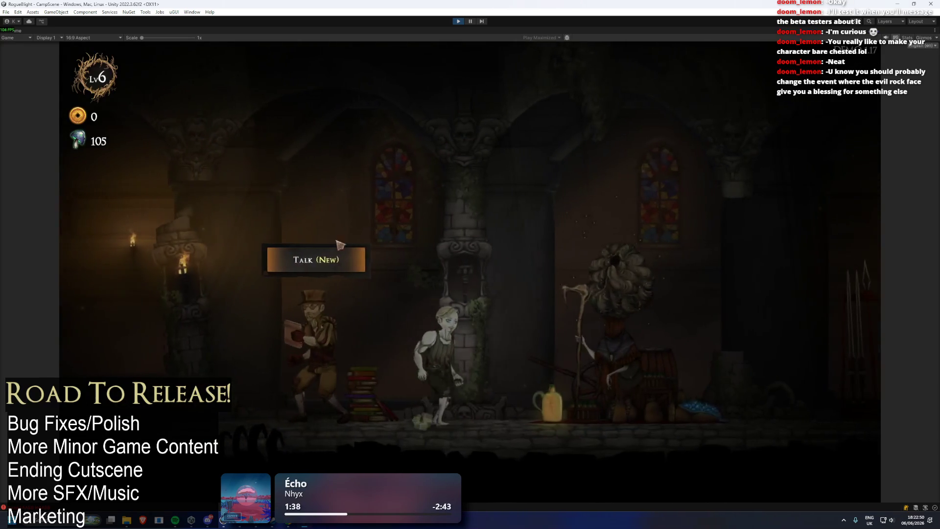
key("e")
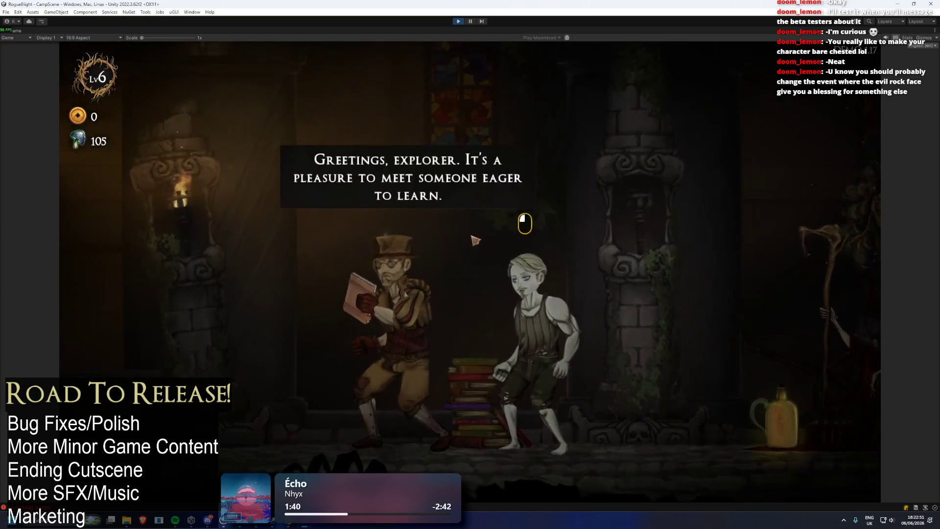
left_click(475, 240)
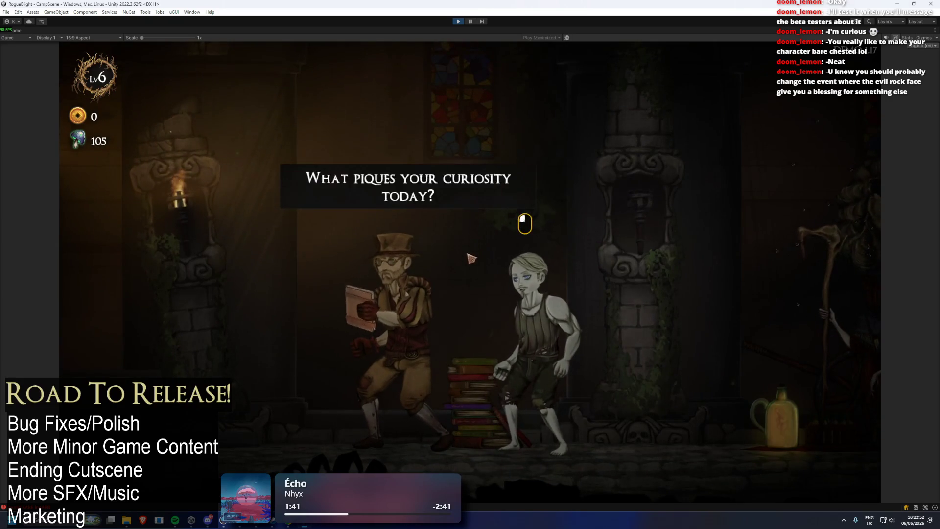
left_click(522, 225)
left_click(600, 265)
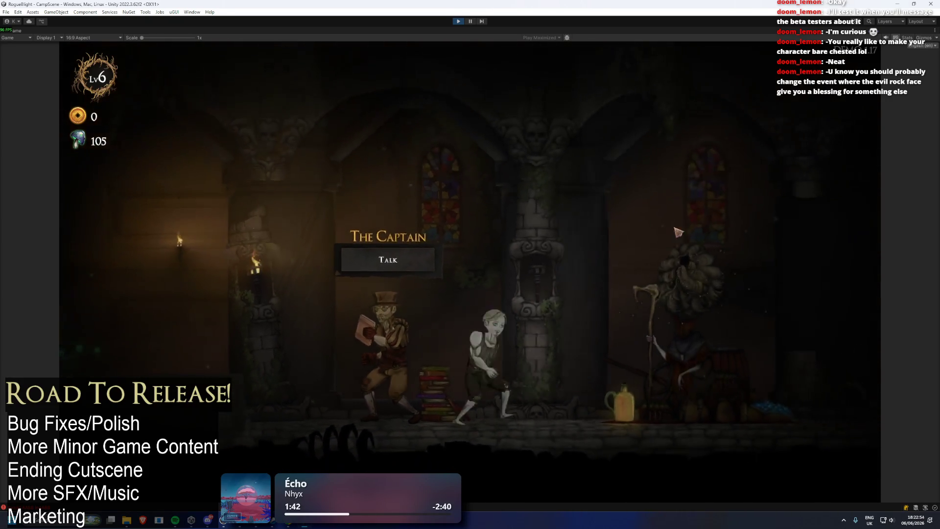
- Buy Unlock Health Potion, Unlock Mana Potion and their first upgrades from the merchant
key("d")
key("e")
left_click(545, 227)
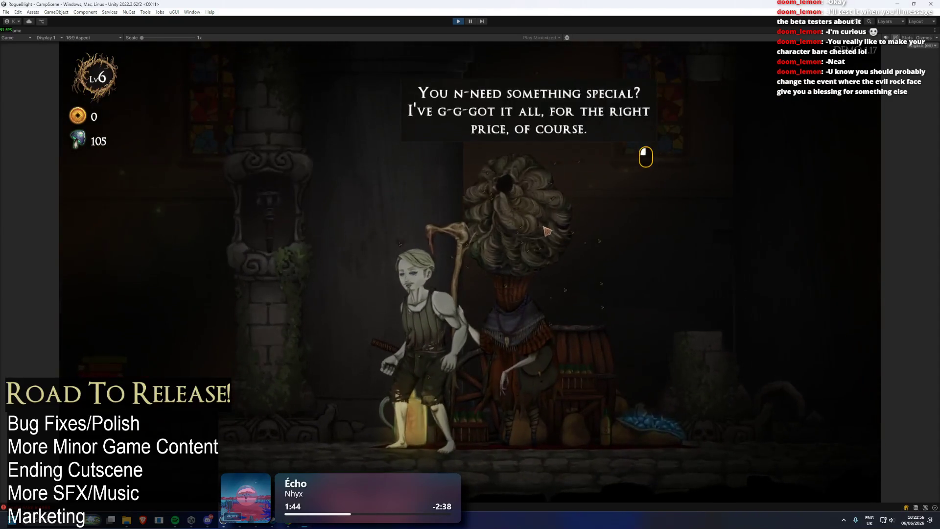
left_click(542, 147)
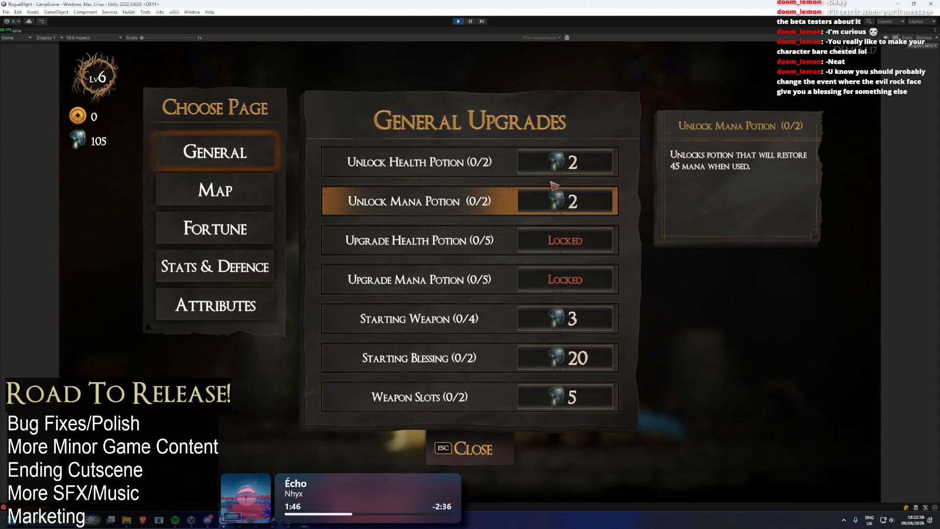
left_click(543, 161)
left_click(560, 204)
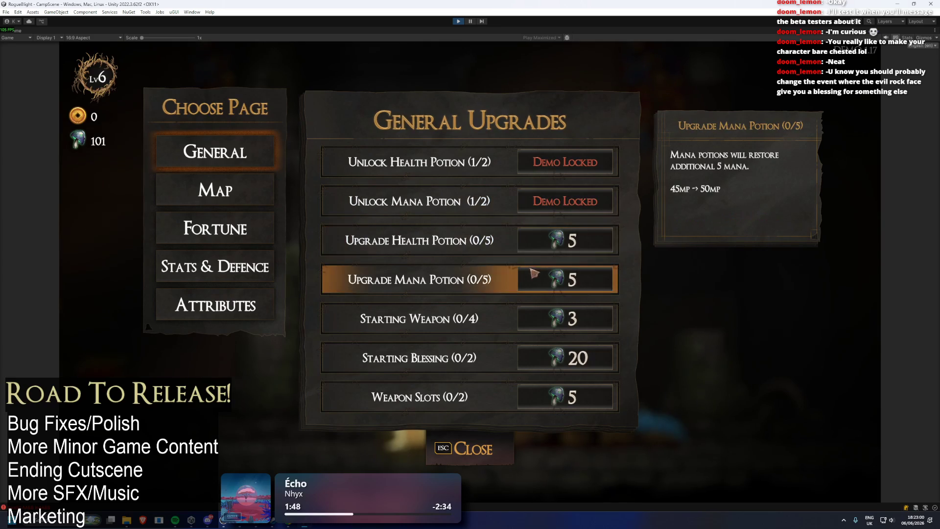
left_click(561, 278)
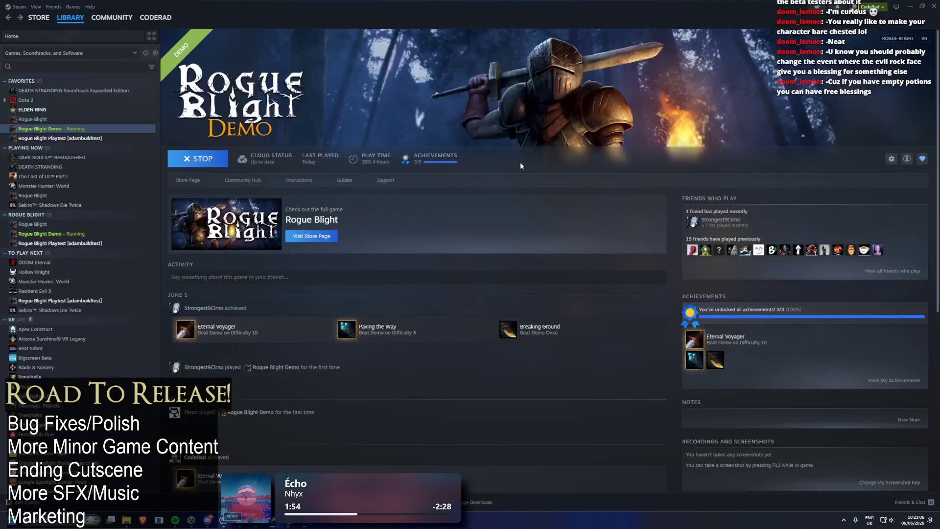
- Return to the General Upgrades panel showing Health and Mana Potion at 1/5
key("Up")
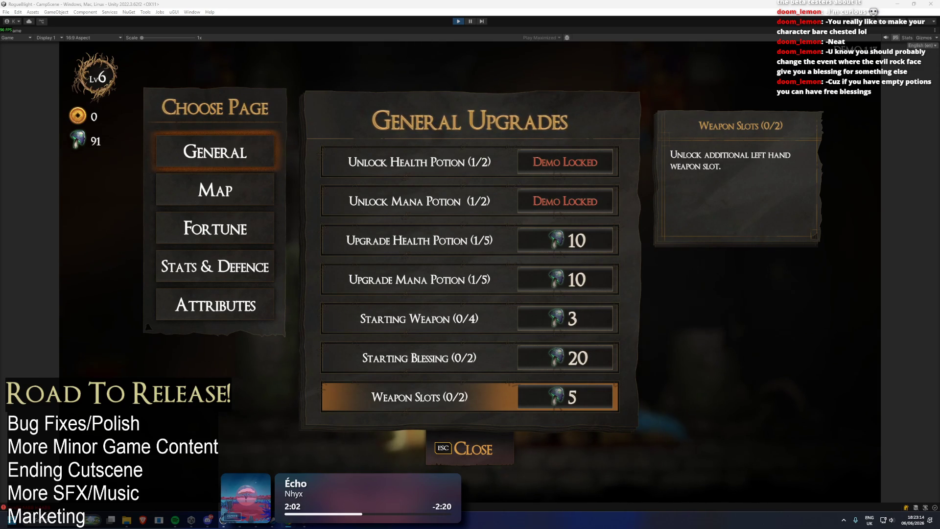
- Switch to the Twitch channel in Chrome and rearrange the browser window back to full screen
key("alt+Tab")
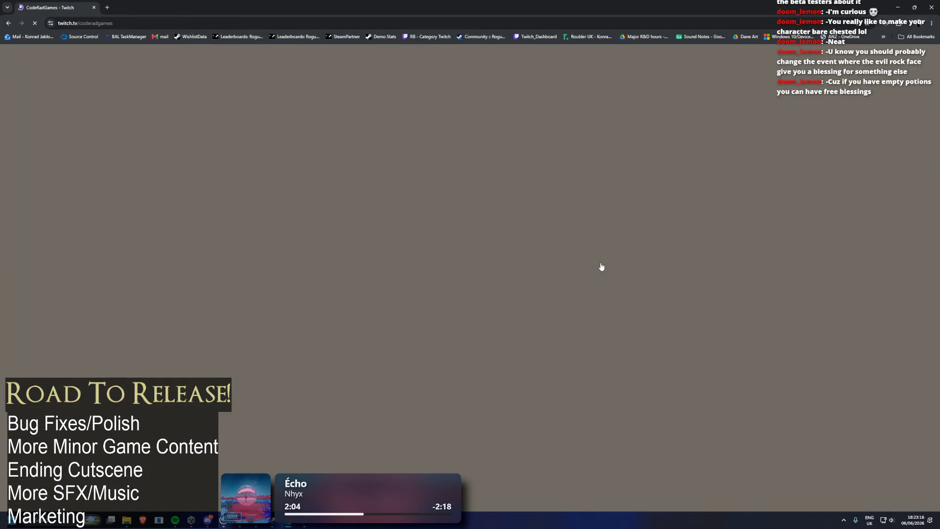
scroll(727, 304, "down", 3)
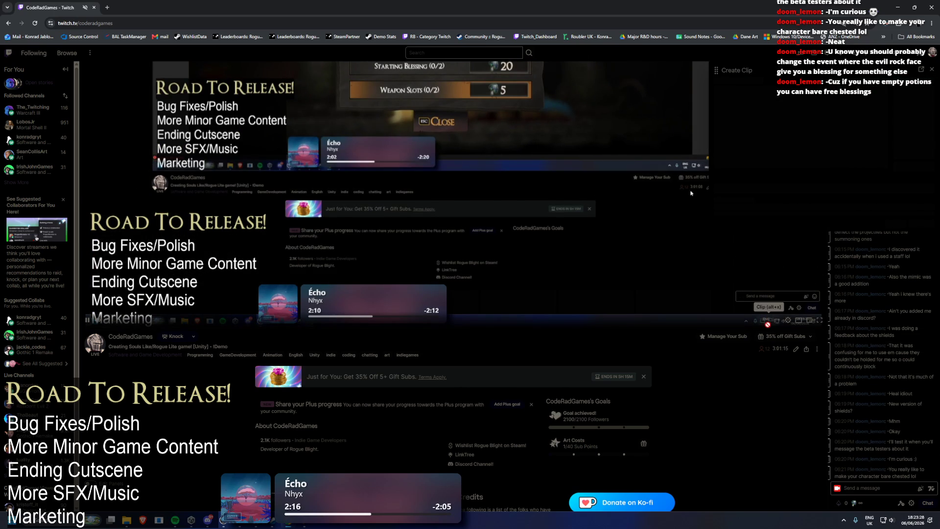
left_click_drag(645, 8, 523, 97)
double_click(522, 93)
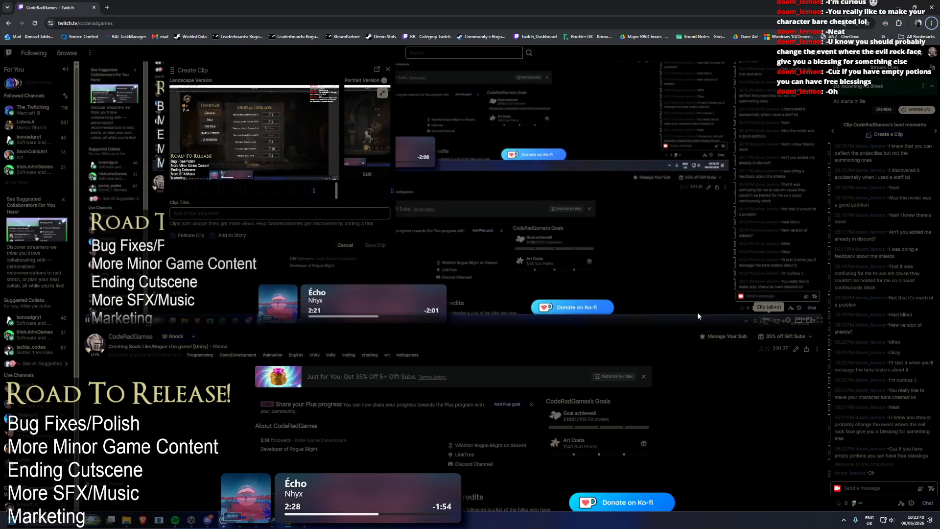
mouse_move(506, 7)
left_mouse_down()
mouse_move(506, 90)
mouse_move(483, 82)
left_mouse_up()
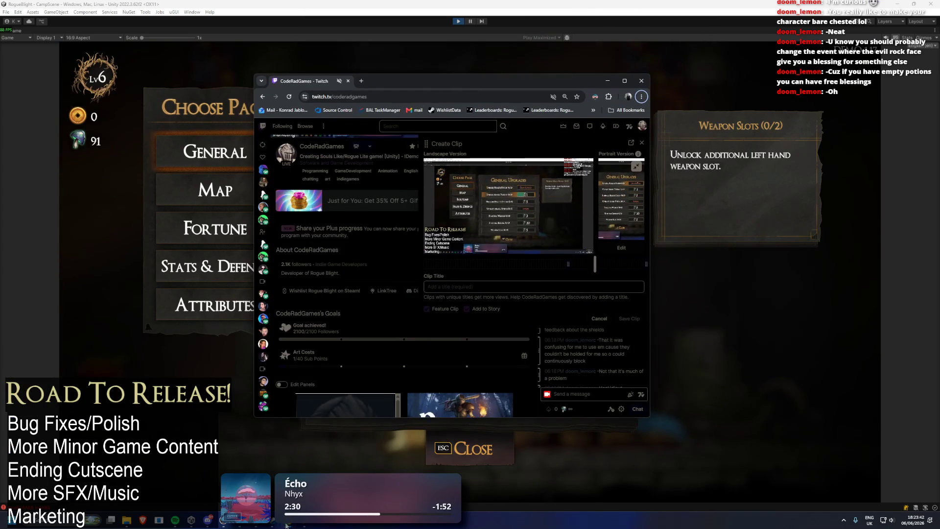
mouse_move(289, 520)
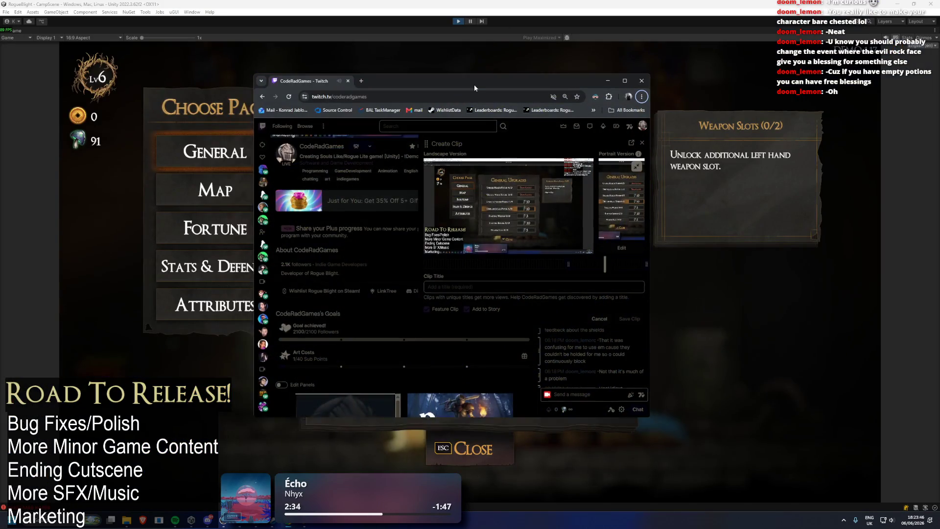
double_click(475, 84)
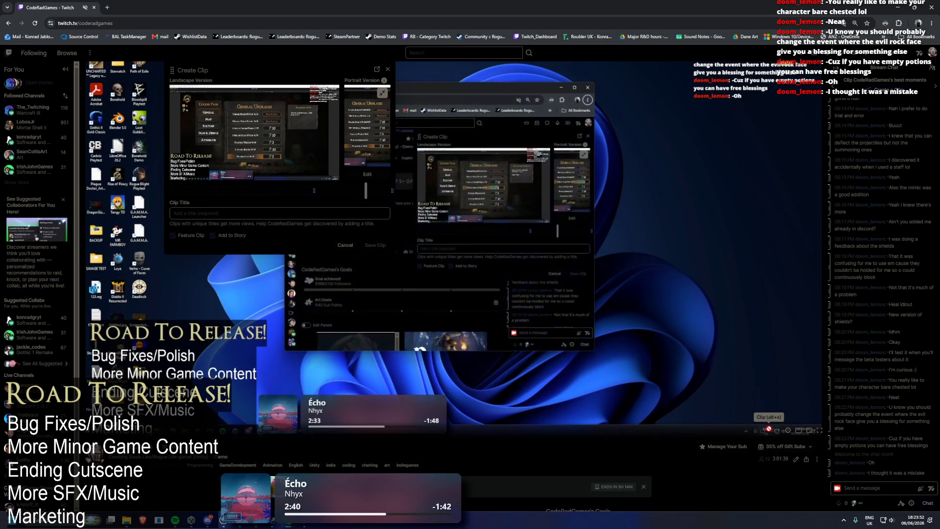
key("super+Down")
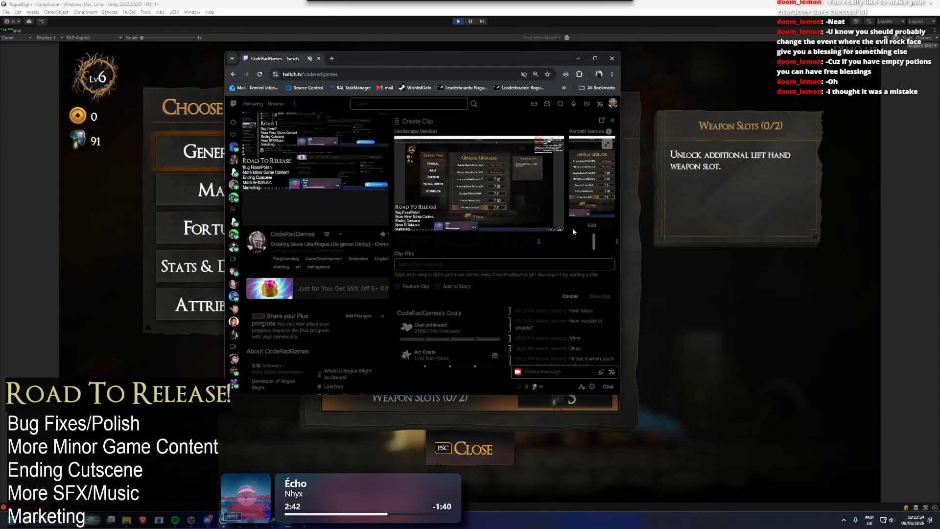
key("super+Down")
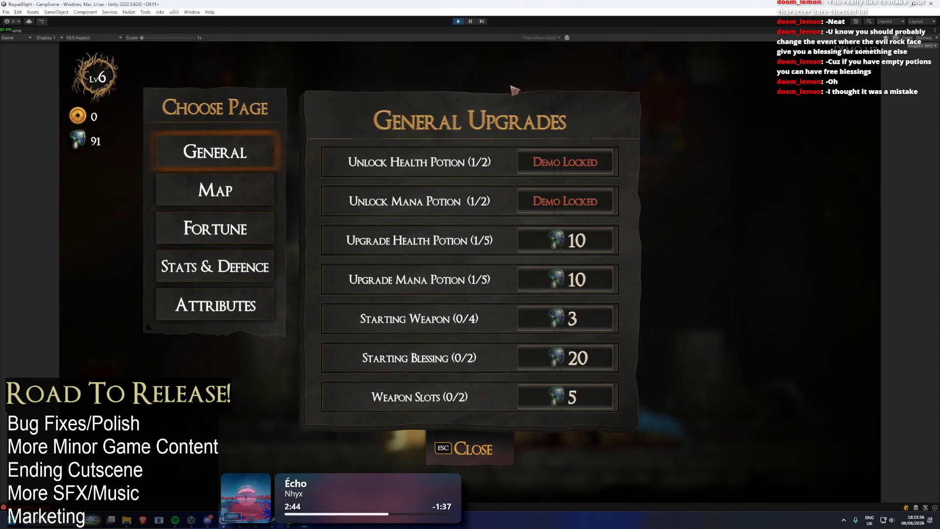
key("super+Up")
key("super+Up")
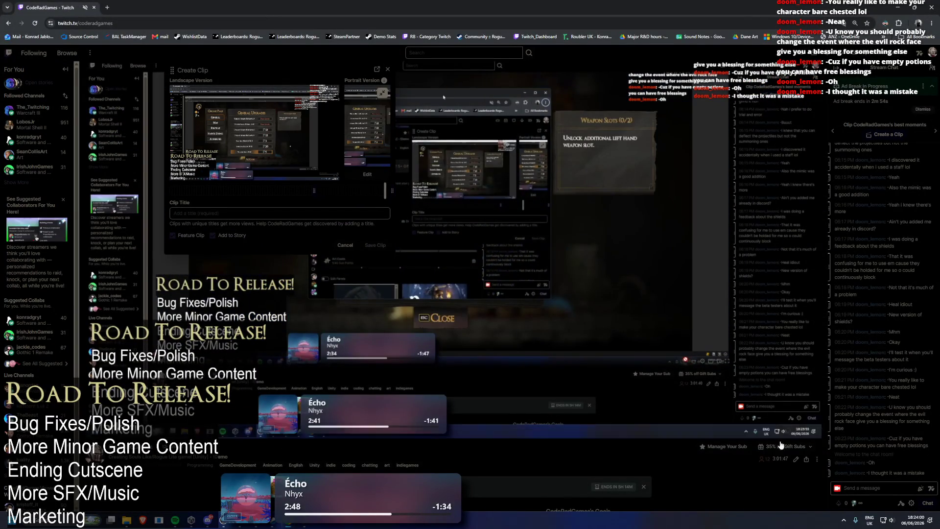
- Create a clip by sending '/clip fdfg' in chat and open the posted clip link
scroll(867, 484, "down", 2)
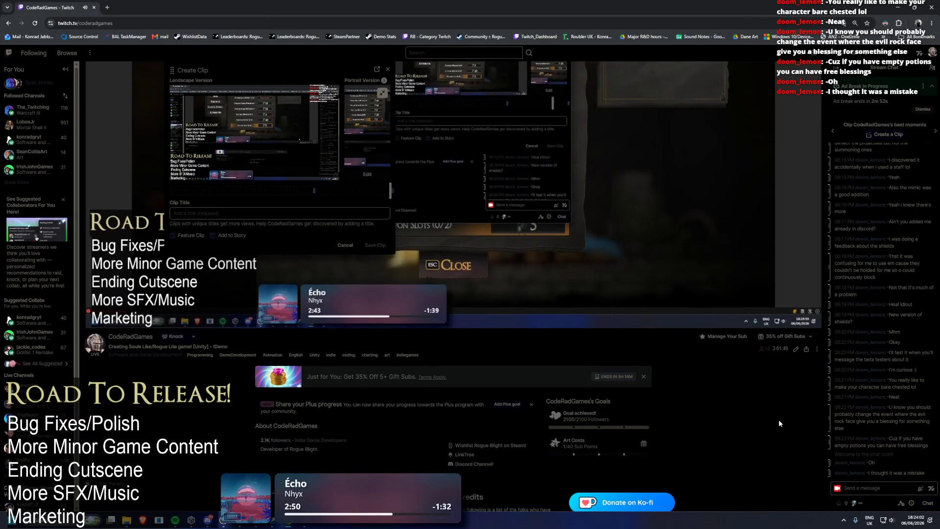
type("/cl")
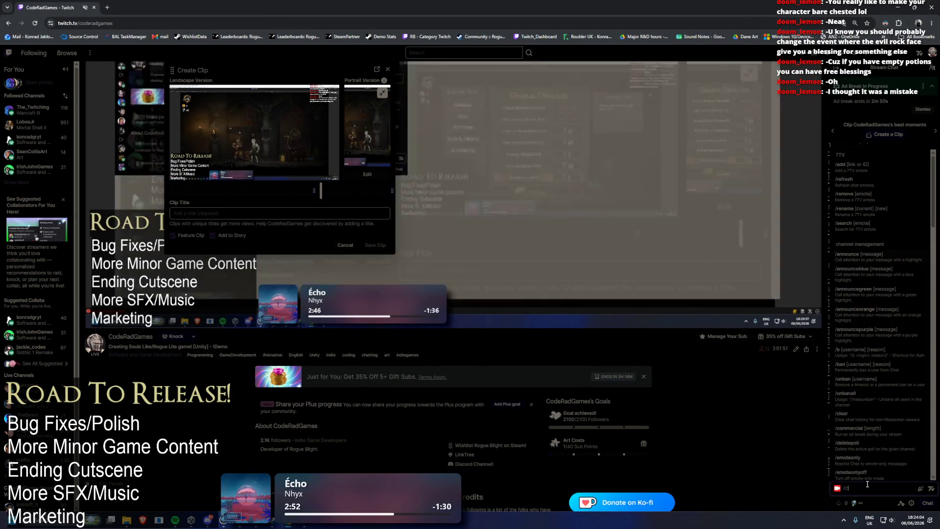
type("ip fdfg")
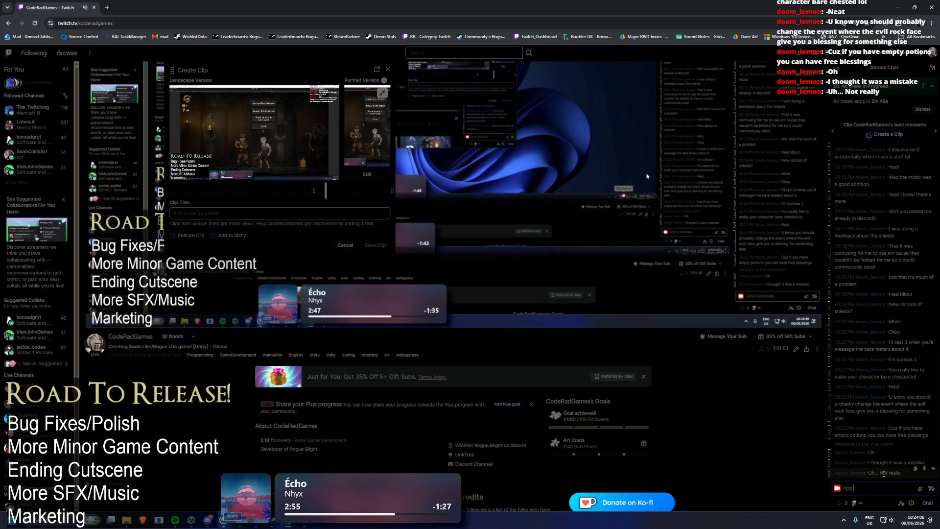
key("Return")
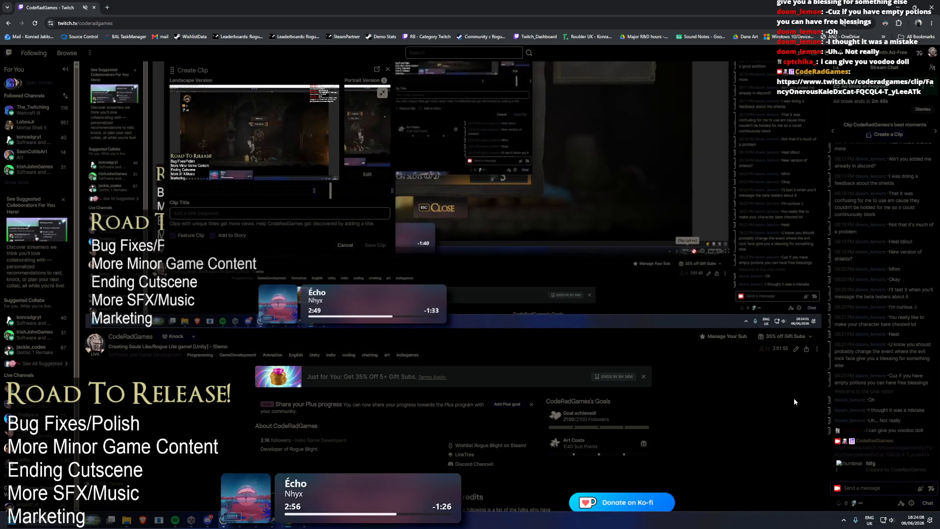
left_click(899, 452)
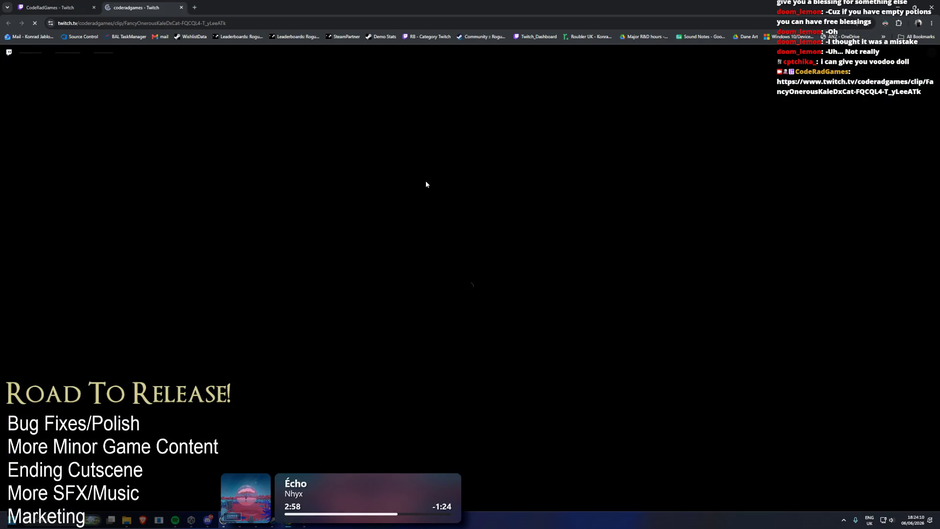
- Close the channel tab, reload the clip page, slide its trim window later and preview it
left_click(94, 8)
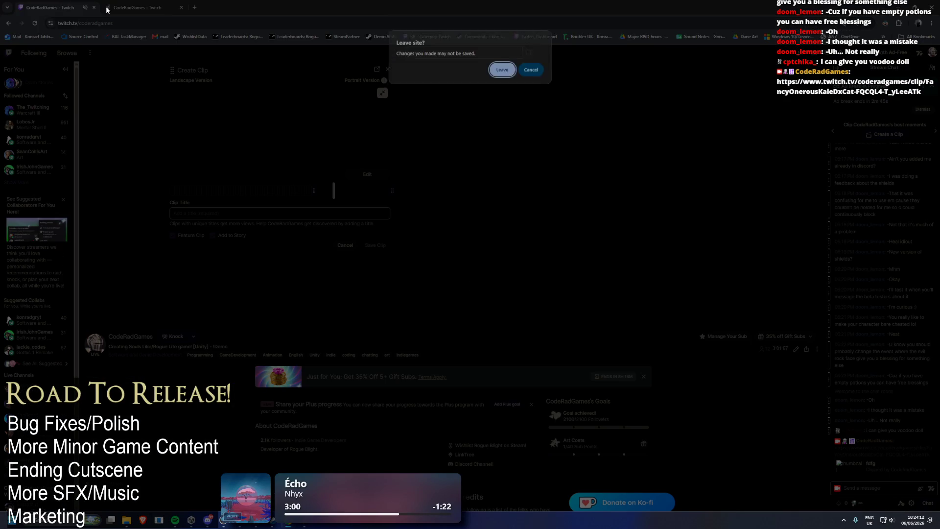
left_click(497, 71)
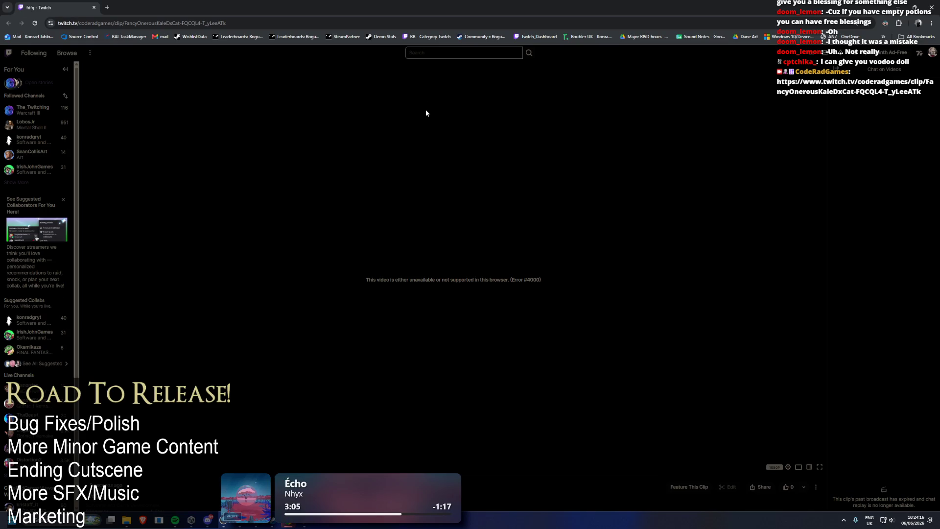
key("F5")
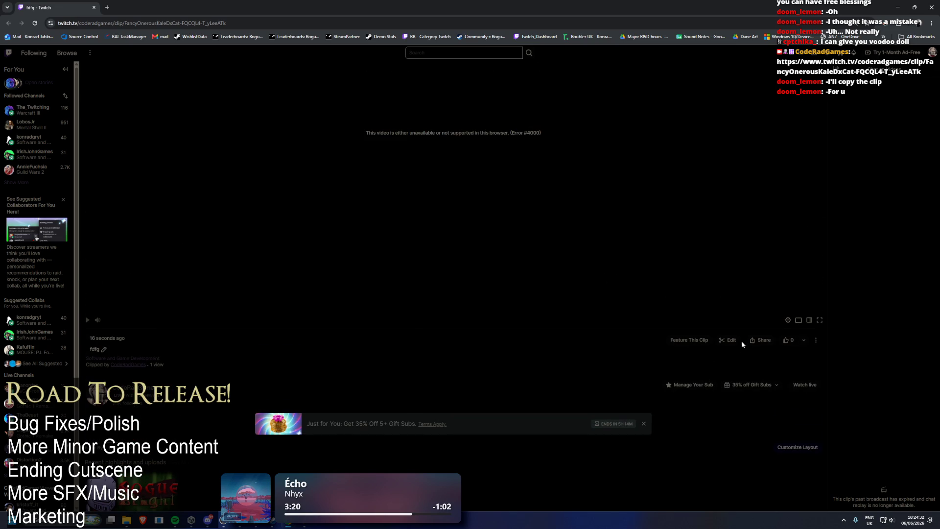
left_click(733, 340)
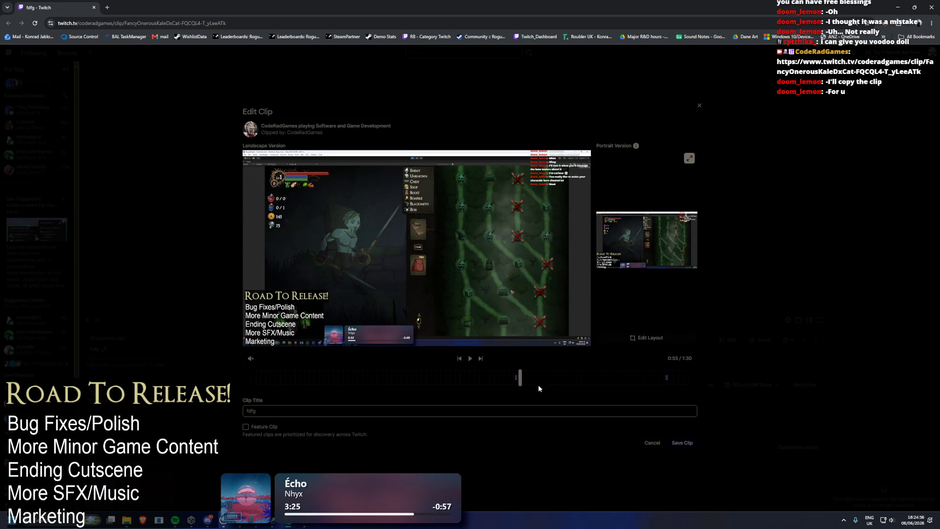
left_click_drag(580, 378, 313, 371)
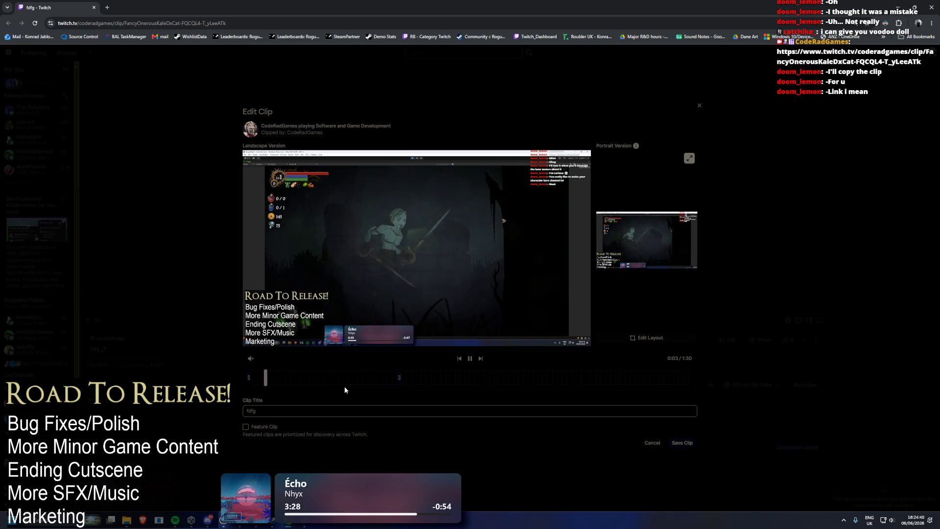
mouse_move(394, 376)
left_mouse_down()
mouse_move(515, 383)
mouse_move(494, 378)
left_mouse_up()
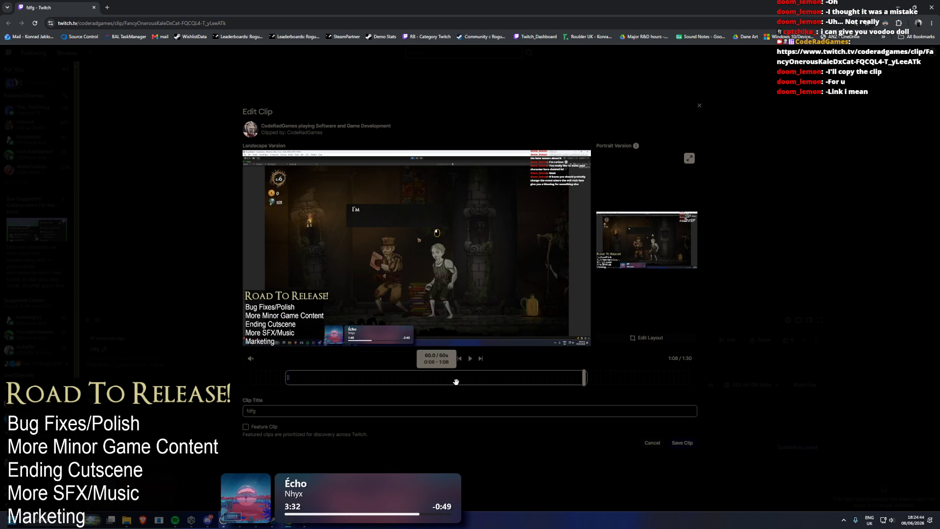
left_click_drag(328, 378, 431, 378)
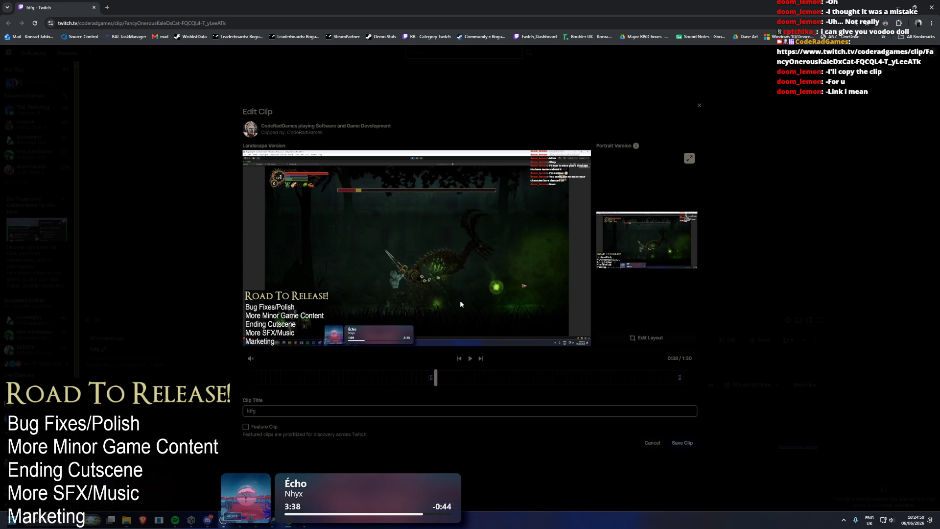
left_click(471, 360)
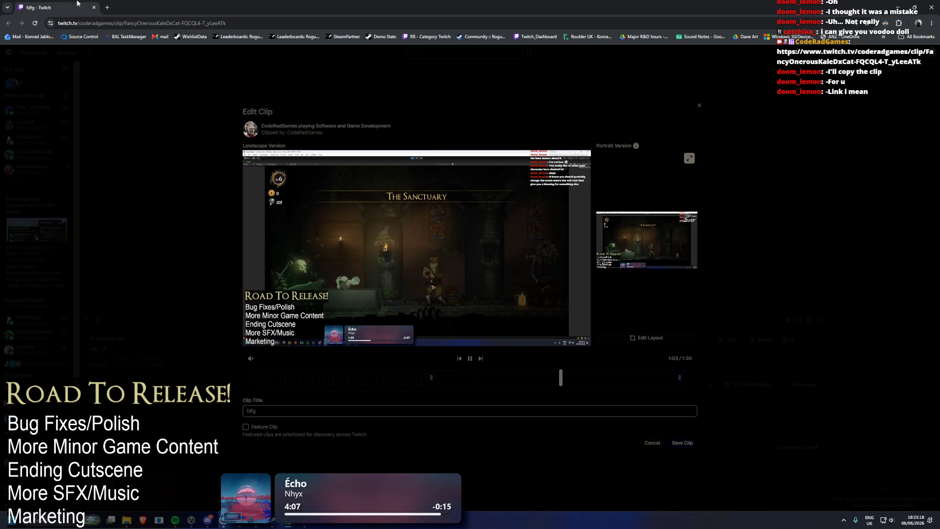
- Return to the Unity game and back out of the upgrades panel to Thebe's menu
key("Escape")
key("alt+Tab")
key("Escape")
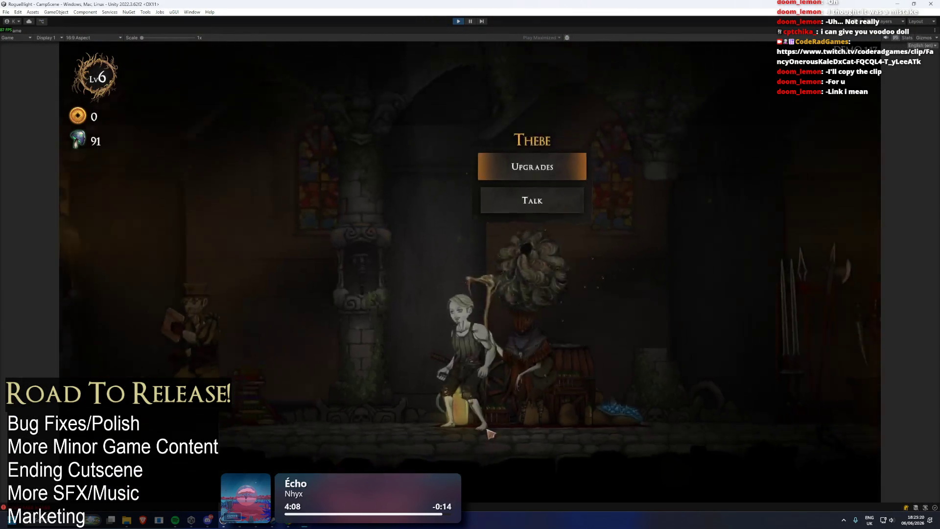
- Save and quit the Sanctuary to the RogueBlight main menu
key("Escape")
left_click(497, 308)
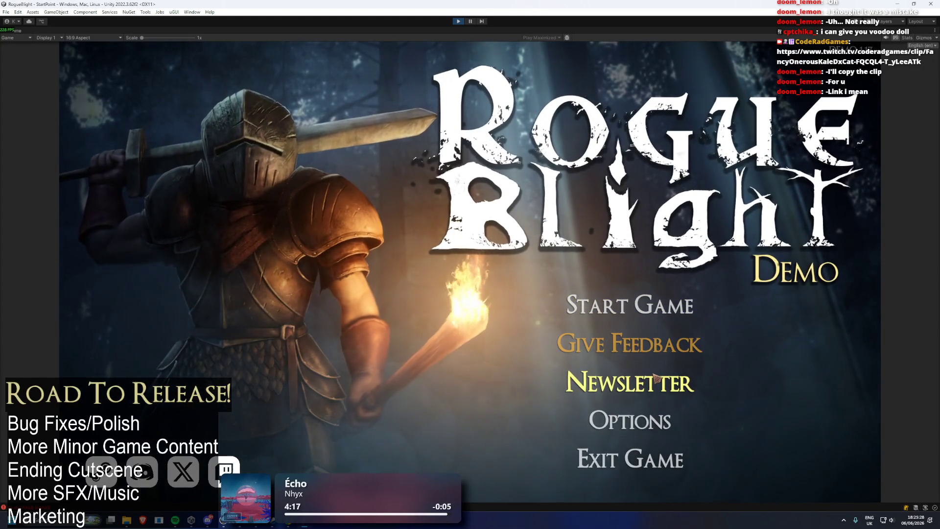
left_click(622, 347)
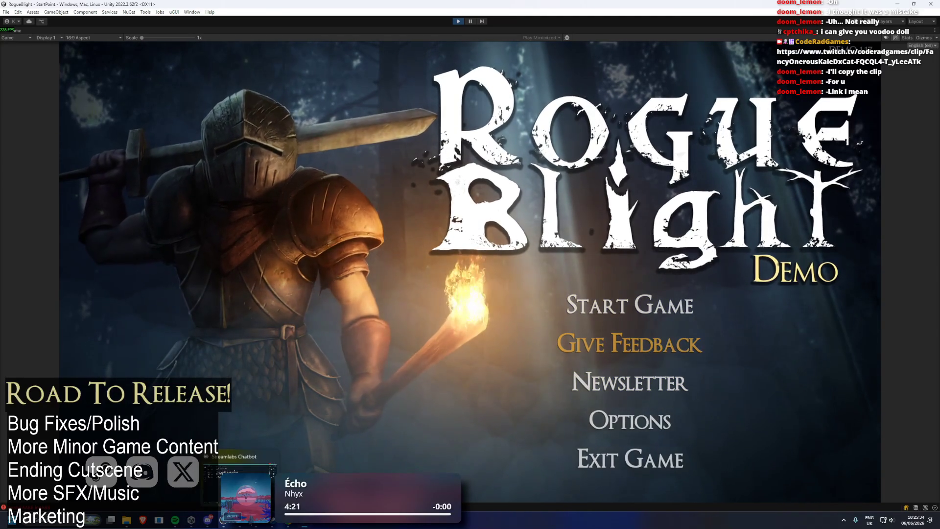
- Search 'unity' to launch Unity Hub, then bring up the Start Game save slots
mouse_move(241, 523)
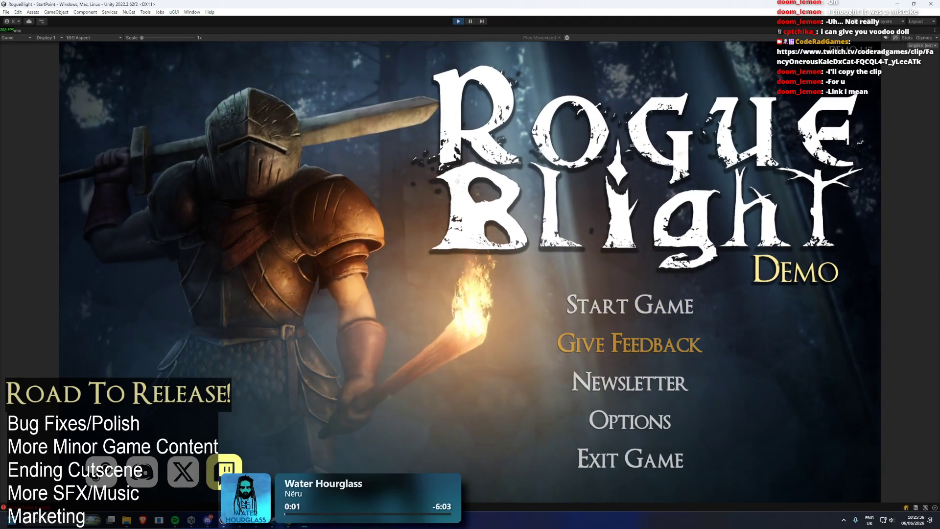
key("super")
type("unity")
key("Return")
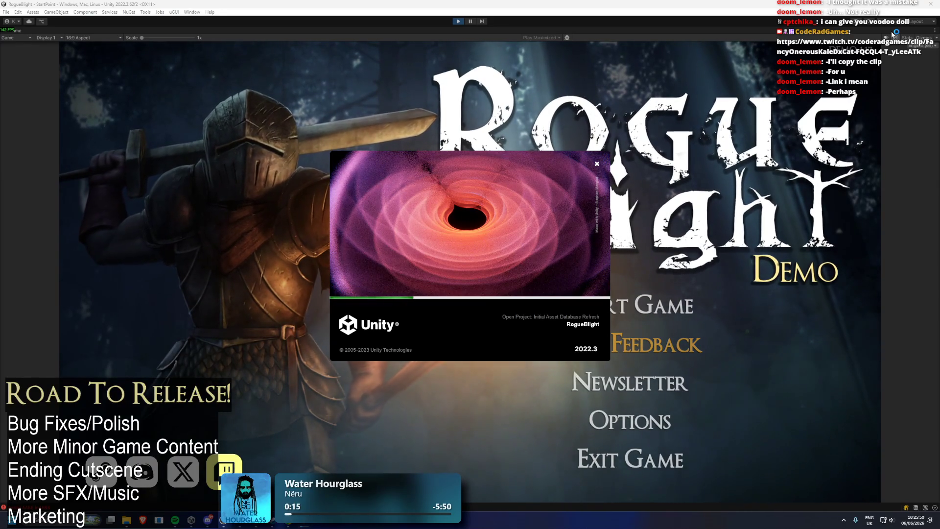
left_click(647, 304)
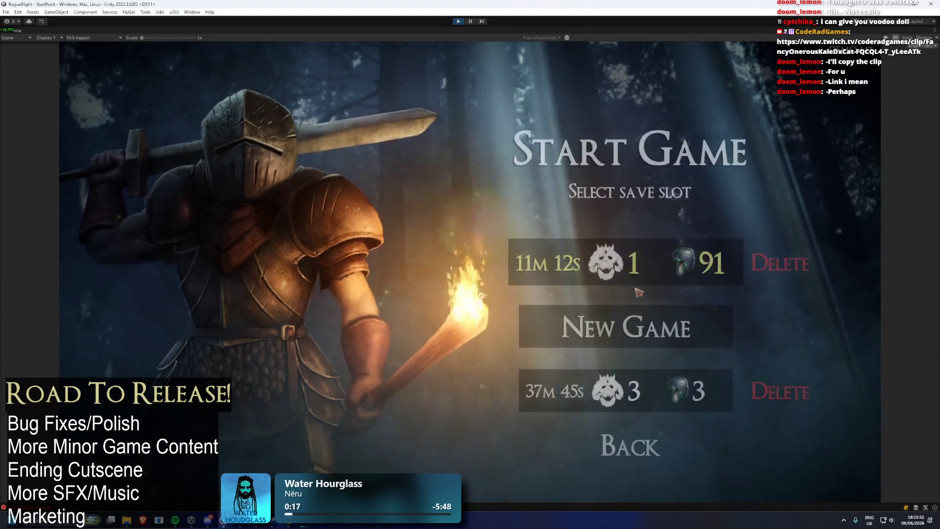
- Load the first save slot and review Thebe's Map and Stat & Defence upgrade pages
left_click(657, 265)
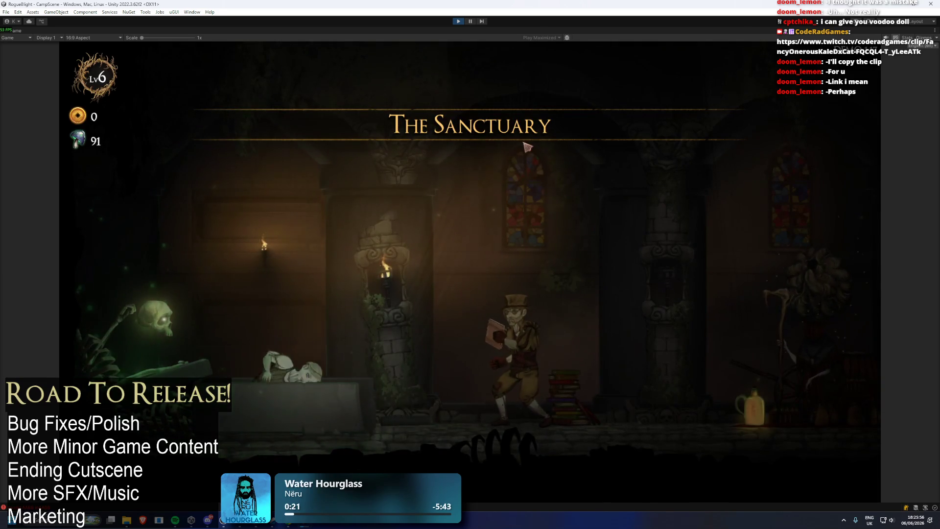
key("d")
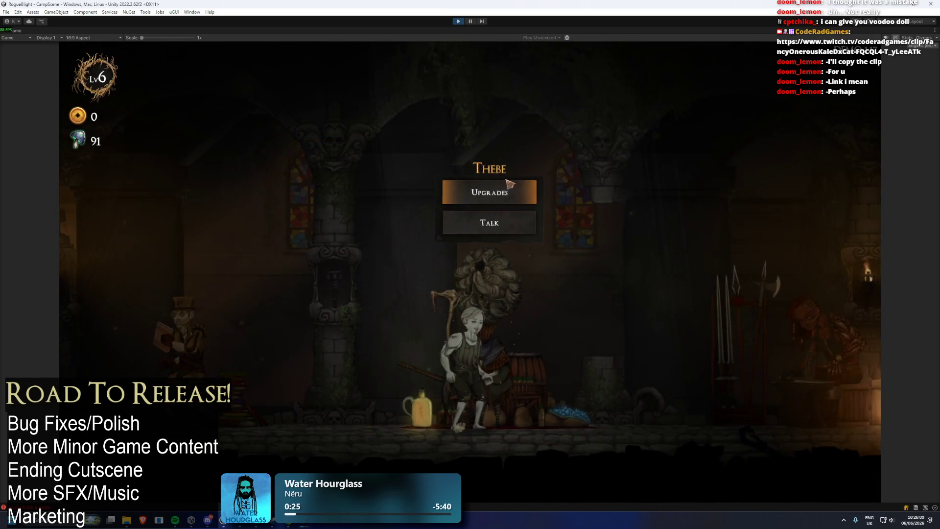
left_click(504, 192)
left_click(250, 201)
left_click(235, 267)
left_click(470, 448)
- Equip Gorilla's Skull in the Head Slot as starting gear
key("a")
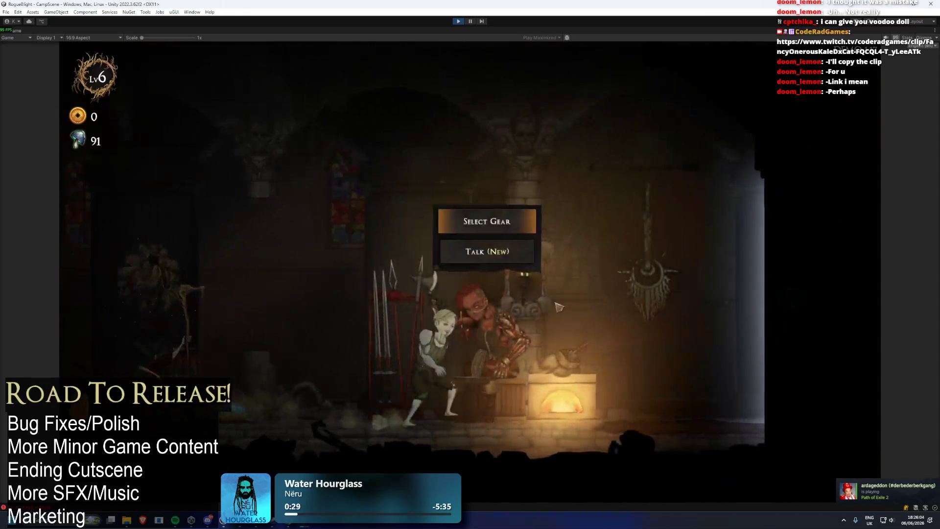
left_click(500, 221)
left_click(421, 259)
left_click(423, 237)
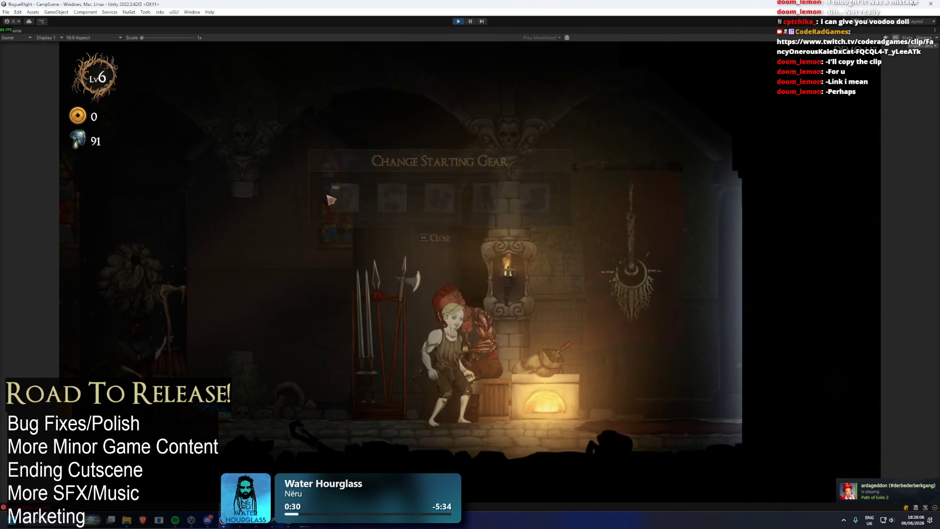
left_click(231, 184)
left_click(252, 164)
left_click(421, 259)
- Talk to the cart and start the Story Mode map at difficulty 1
key("d")
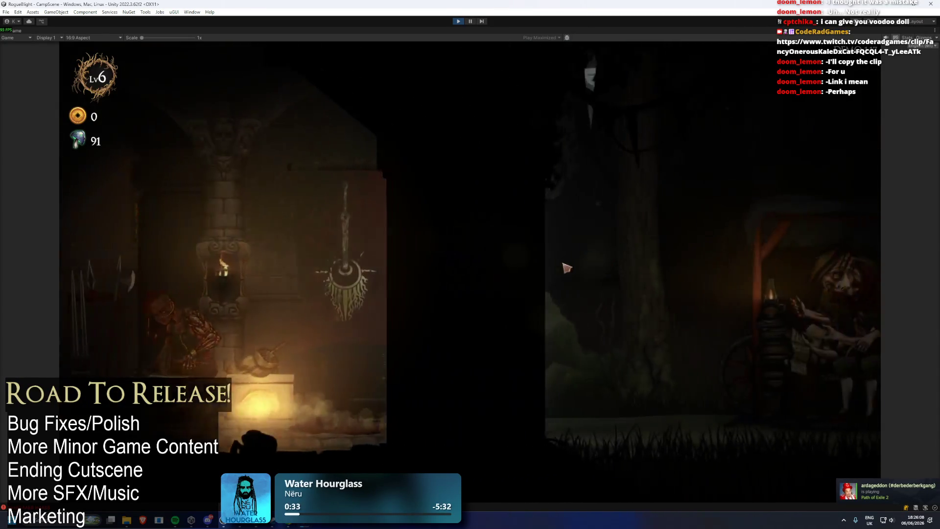
left_click(630, 212)
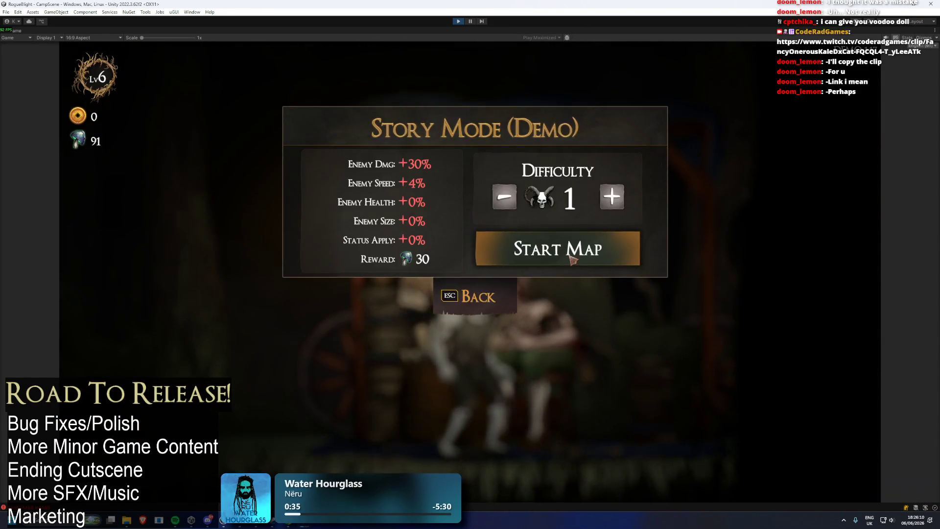
key("Return")
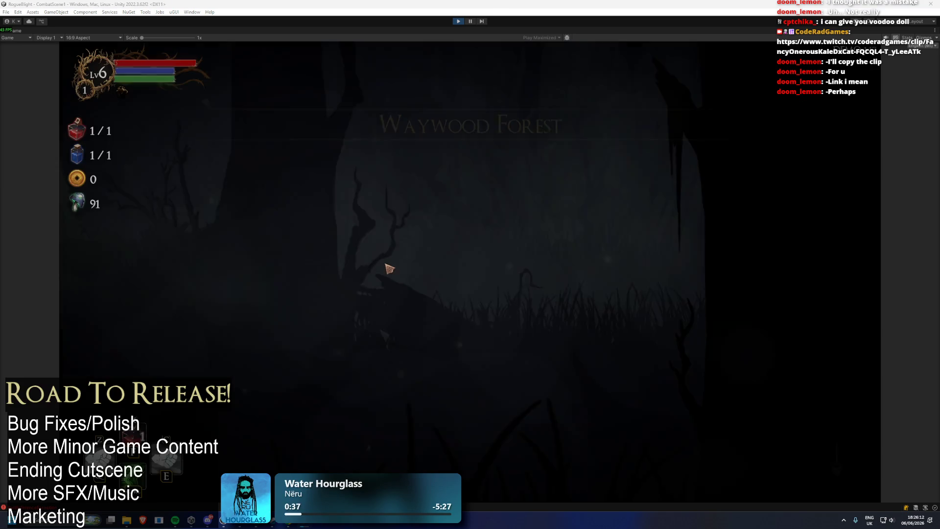
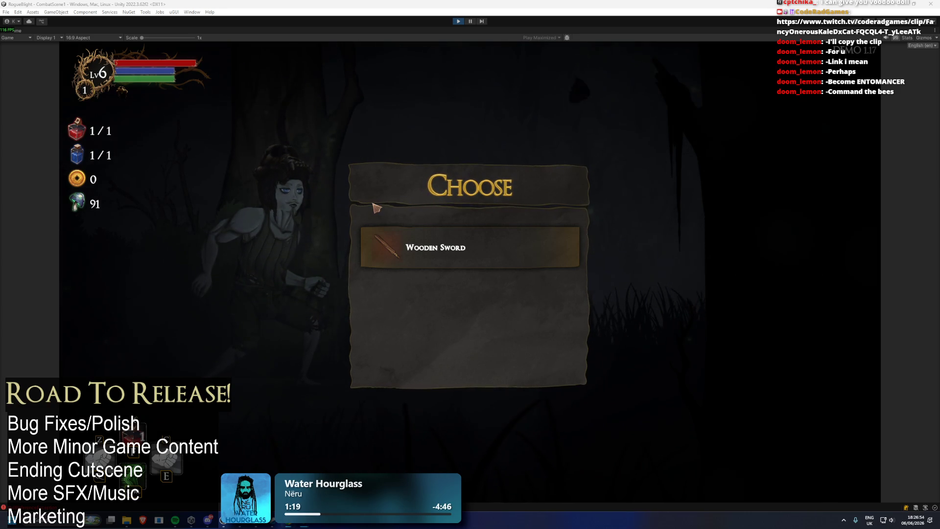
- Take the Wooden Sword reward, then briefly check and close the equipment panel
left_click(388, 246)
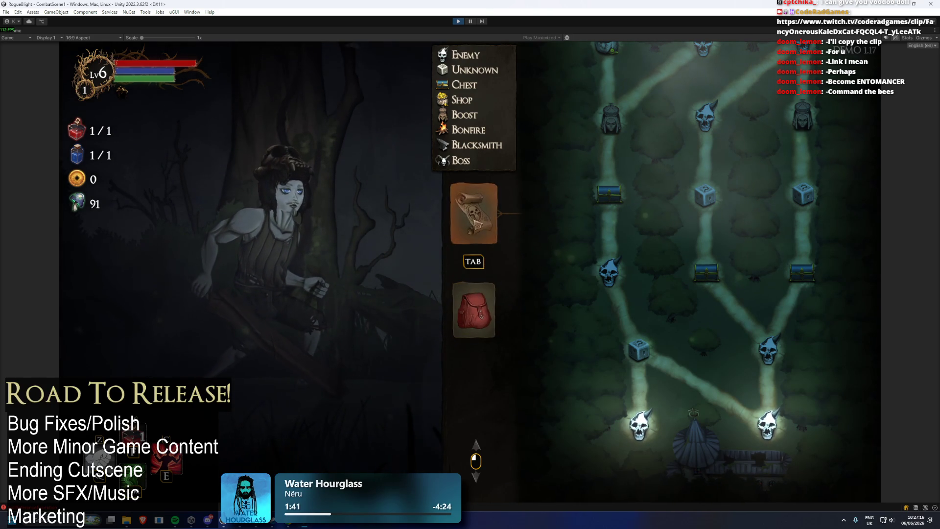
key("Tab")
left_click(494, 218)
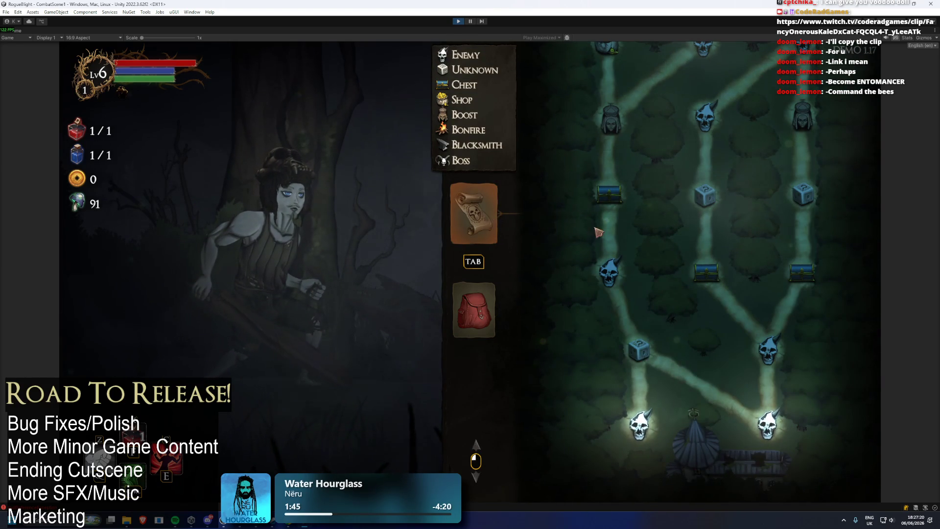
- Travel across the map to the chest node, open the chest and collect its loot
left_click(639, 350)
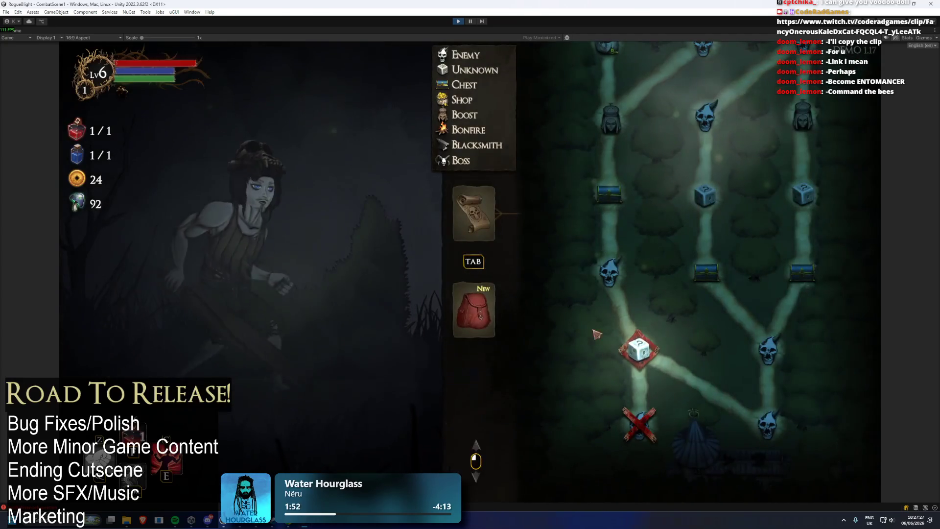
left_click(631, 288)
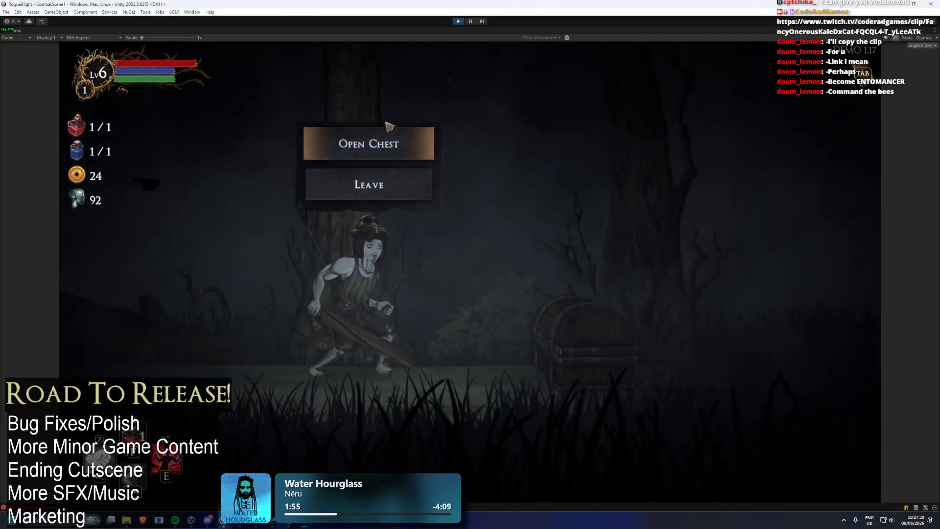
left_click(397, 143)
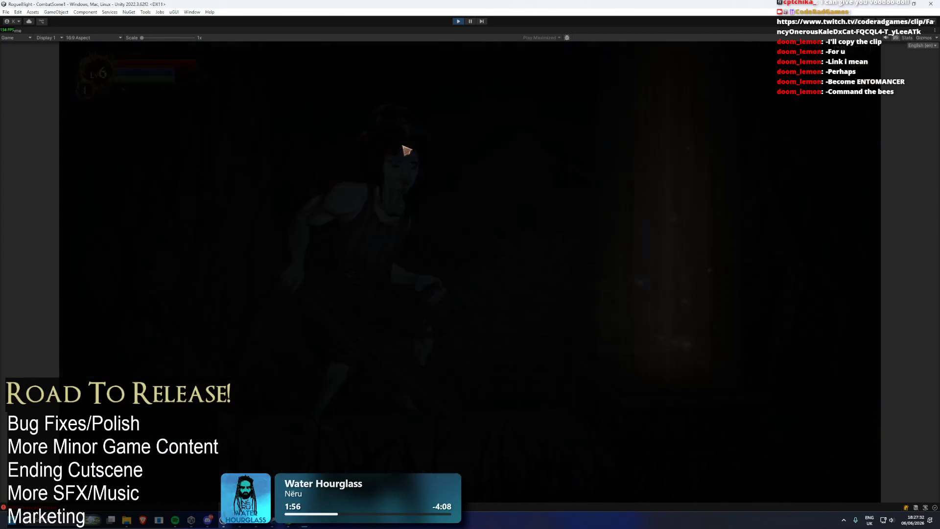
left_click(556, 191)
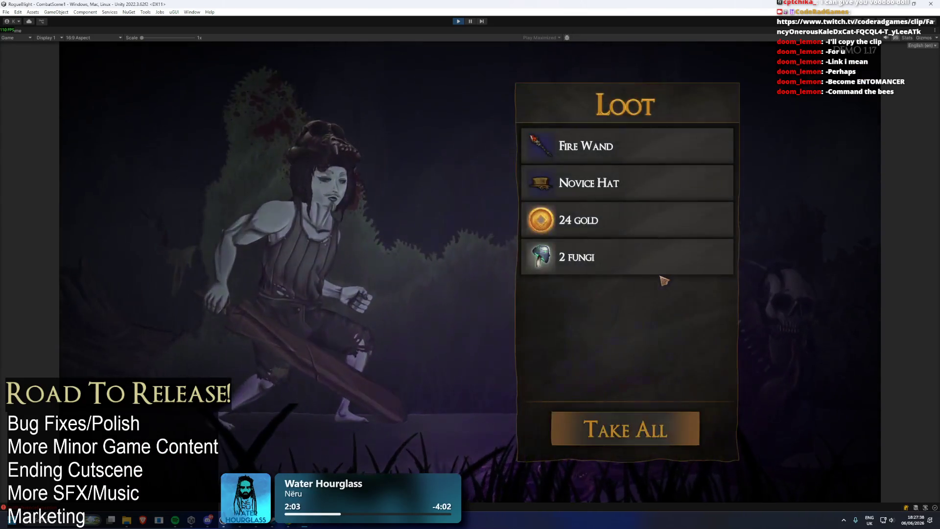
key("e")
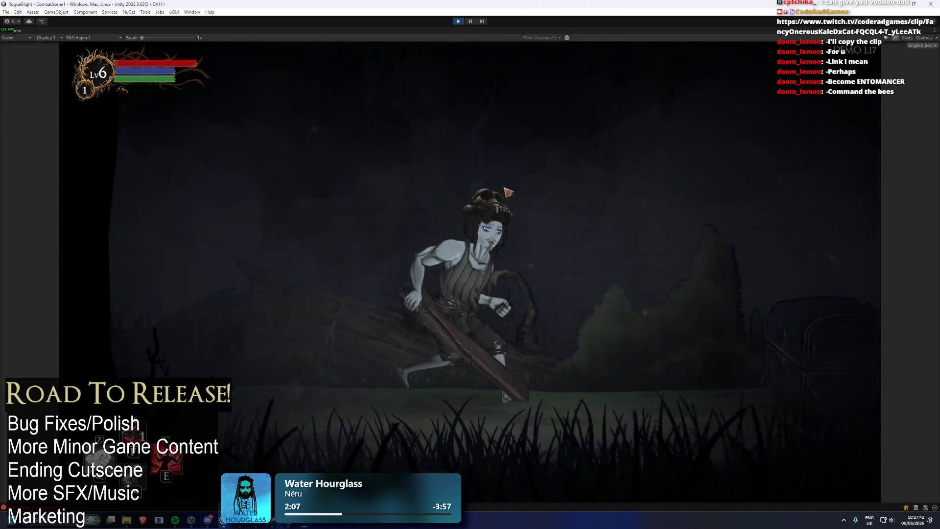
key("e")
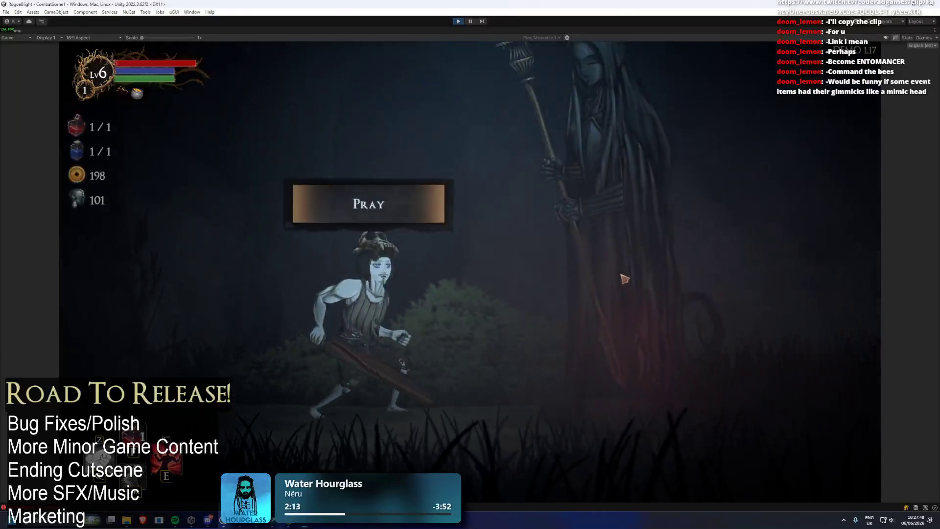
- Pray for Bonus Health, then kill the skull-node enemy with health cheated to 1 and loot it
key("e")
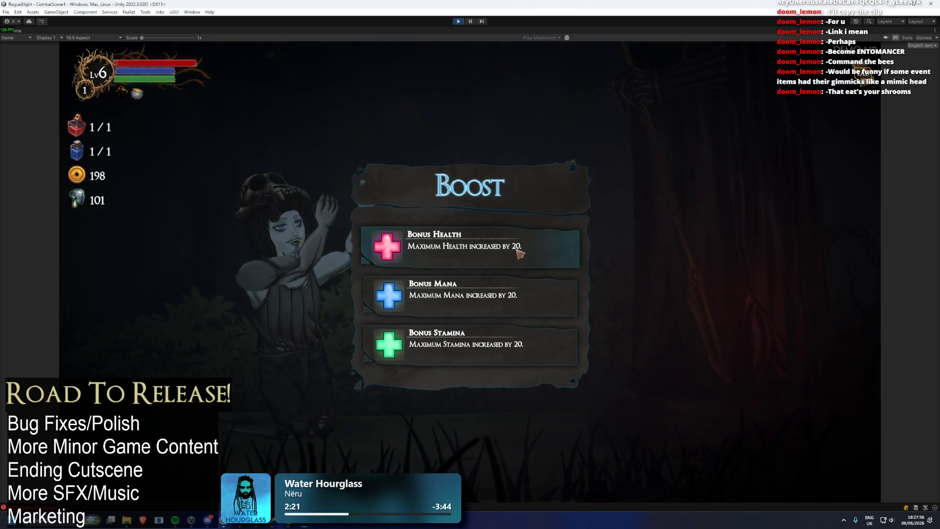
left_click(520, 255)
left_click(723, 381)
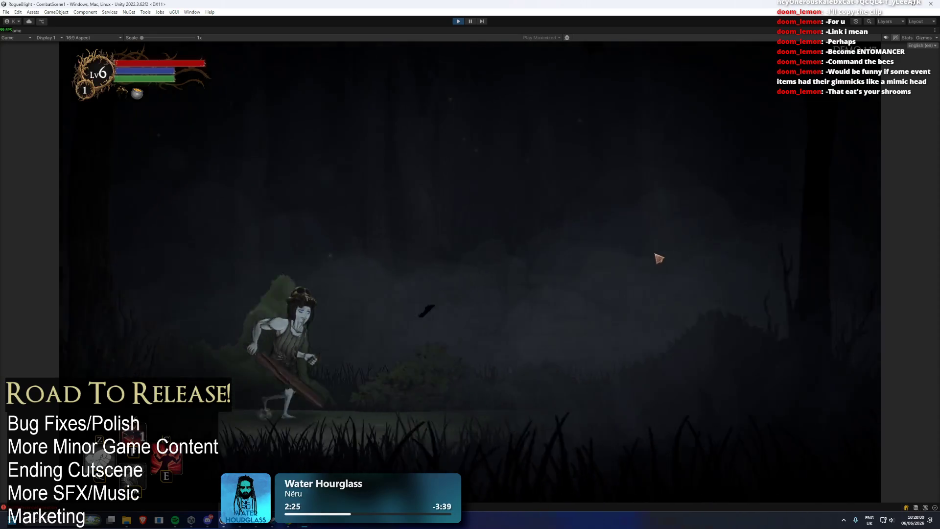
key("F1")
key("F2")
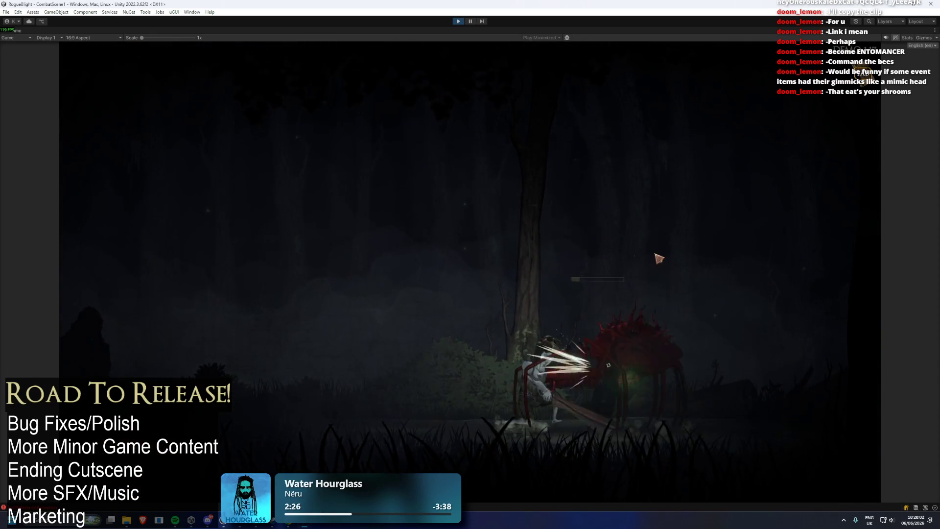
left_click(656, 445)
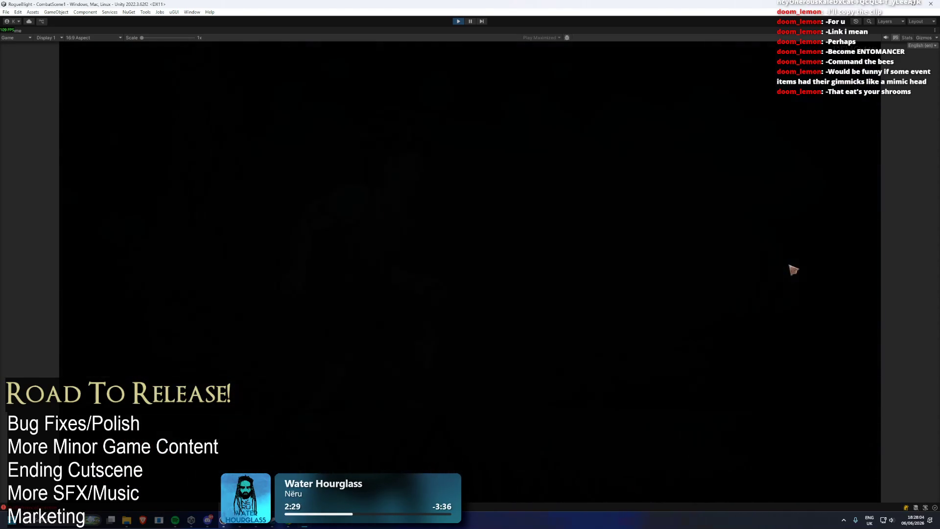
- Travel to the pumpkin-headed character, go through its dialogue and start the fight
left_click(701, 387)
left_click(510, 199)
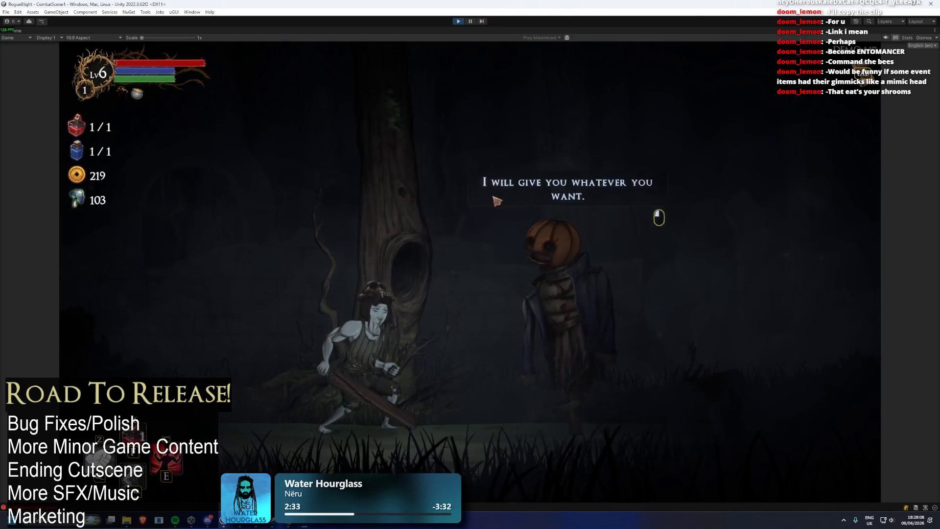
left_click(498, 201)
left_click(374, 244)
left_click(495, 252)
left_click(604, 294)
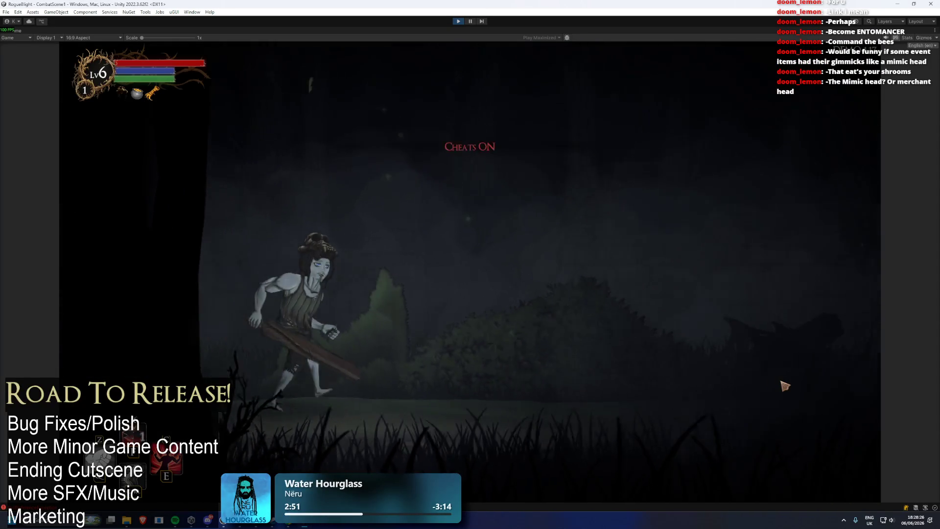
- Strike down the pumpkin foe and the emerging gorilla, then take all the gorilla's loot
key("z")
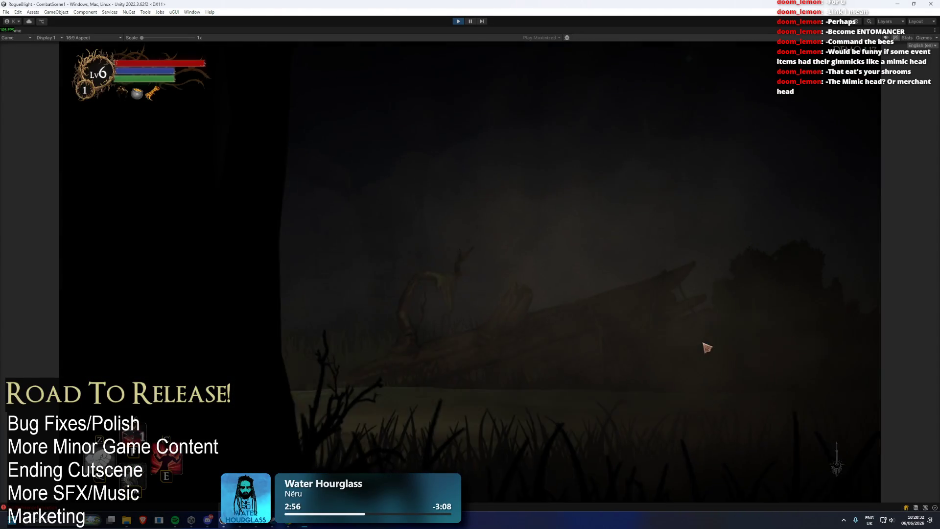
key("z")
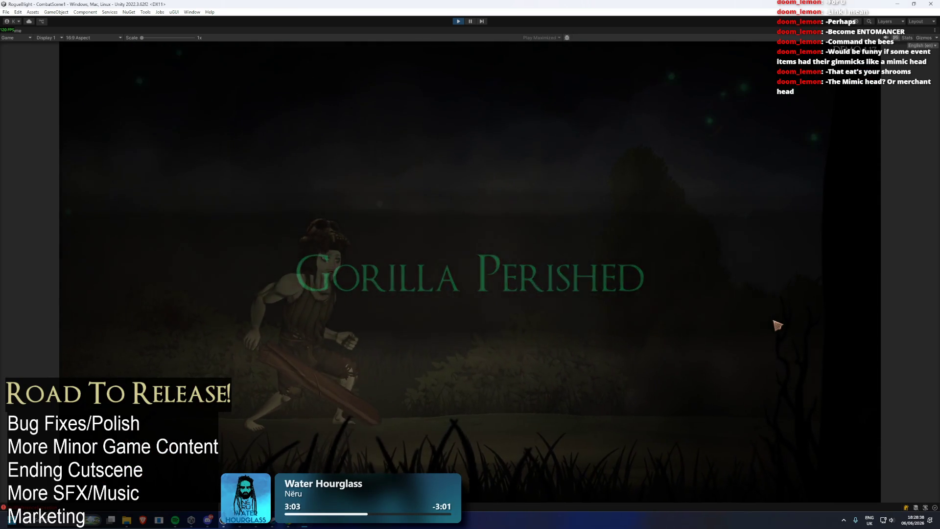
left_click(689, 425)
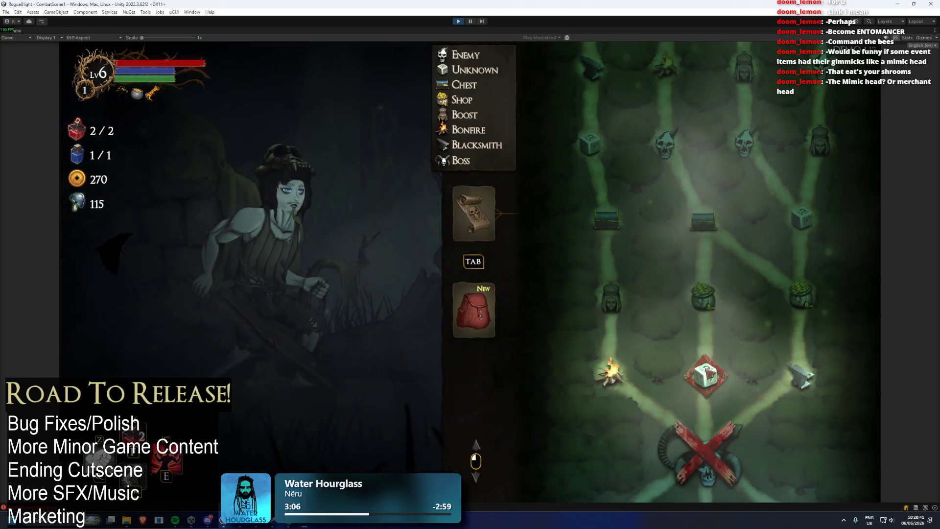
- Travel to the next node, get through the speech and weapon pick, and take the Gilded Shield
left_click(707, 372)
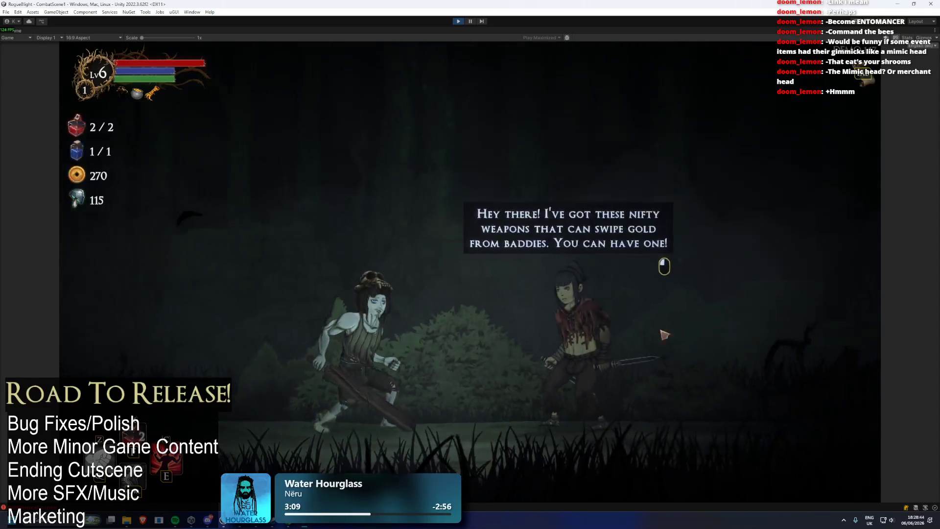
left_click(665, 335)
left_click(372, 248)
left_click(657, 427)
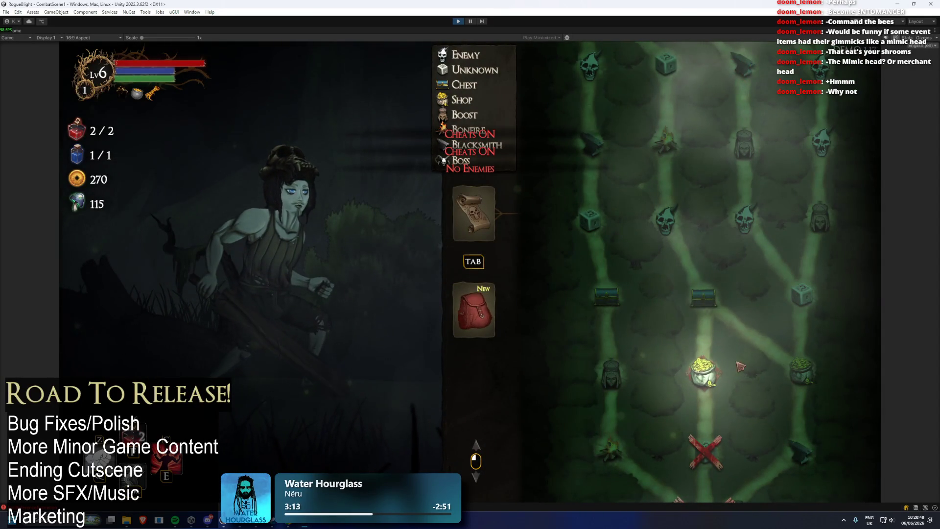
- Leave the shop, travel to the chest node and pick a blessing from the chest
key("Tab")
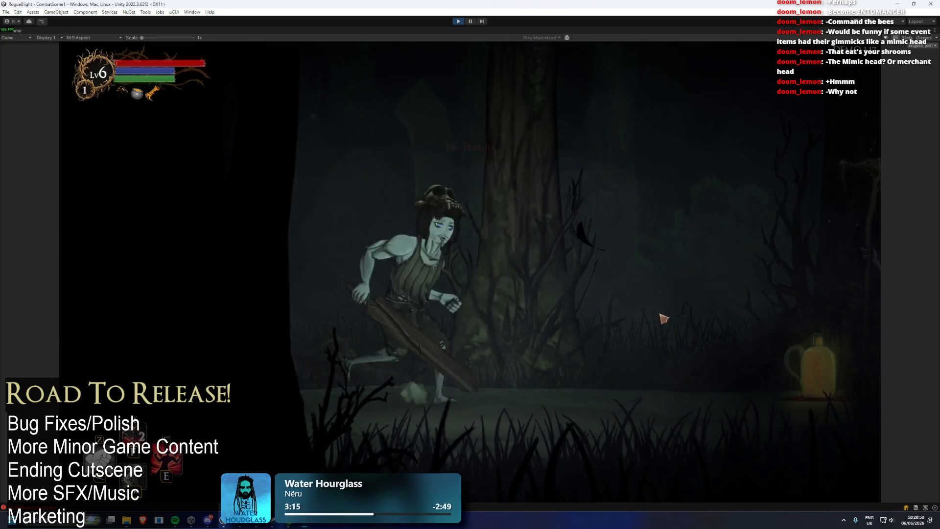
key("Escape")
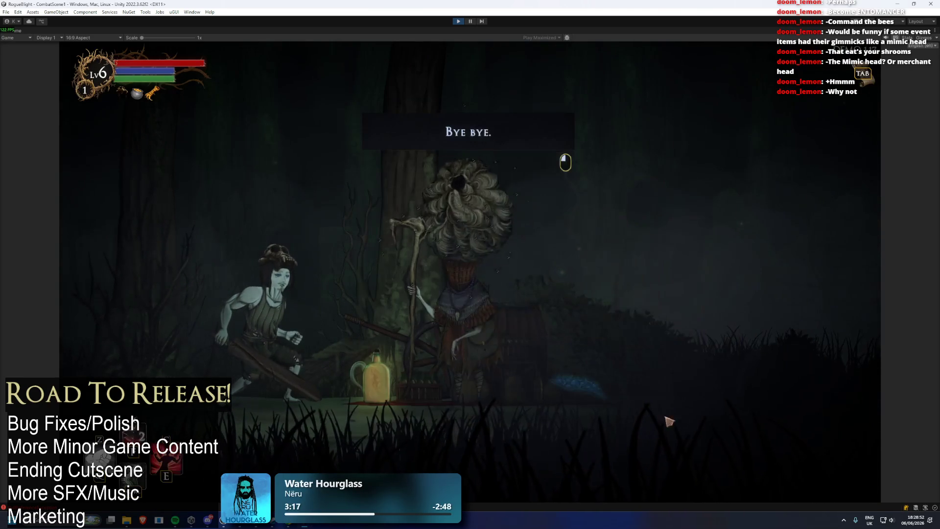
key("Tab")
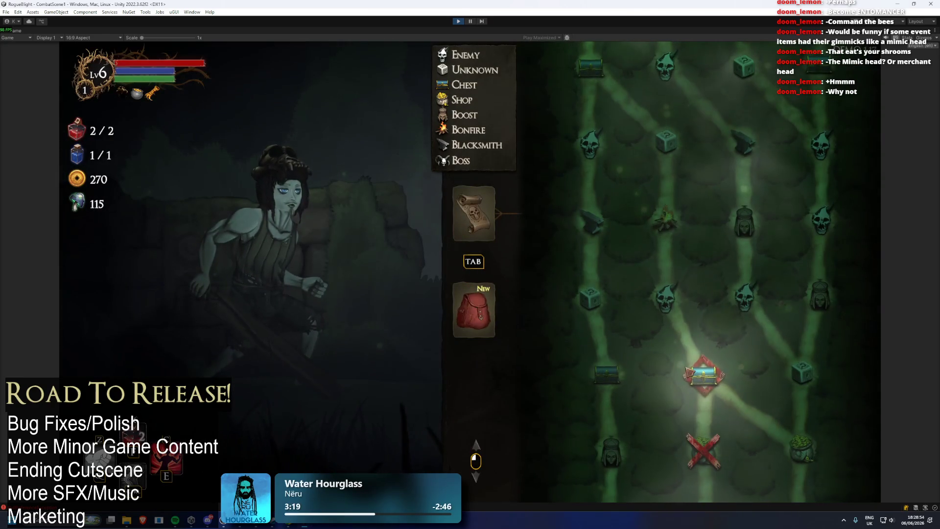
left_click(700, 368)
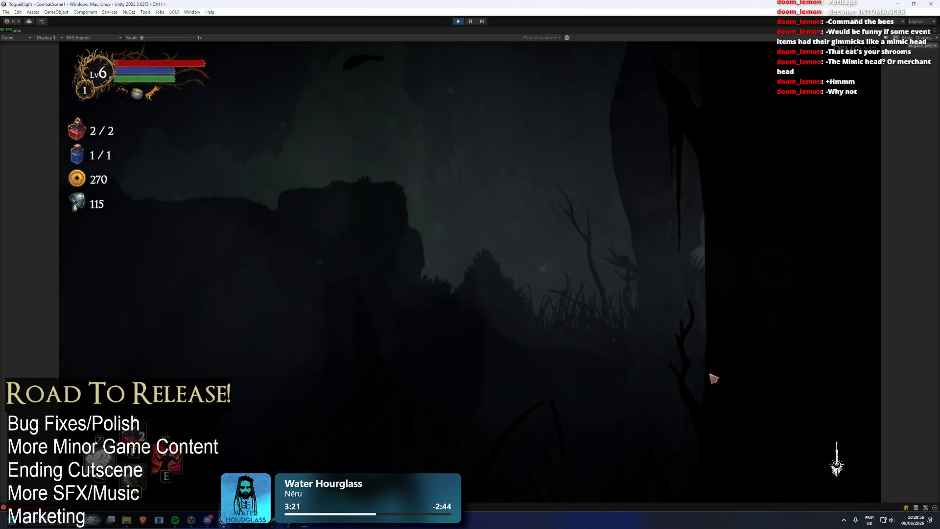
key("e")
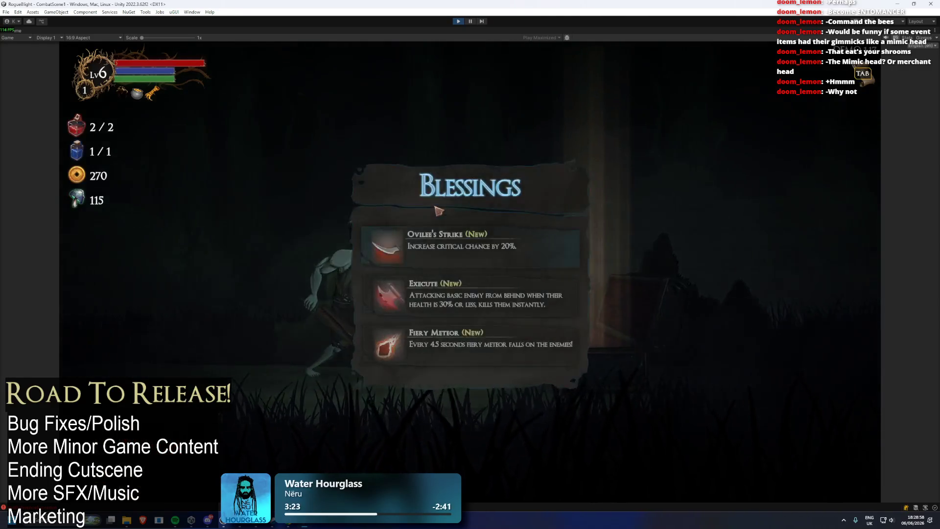
left_click(603, 325)
- Choose the Additional Potion at the next encounter, then pick another chest blessing
left_click(714, 448)
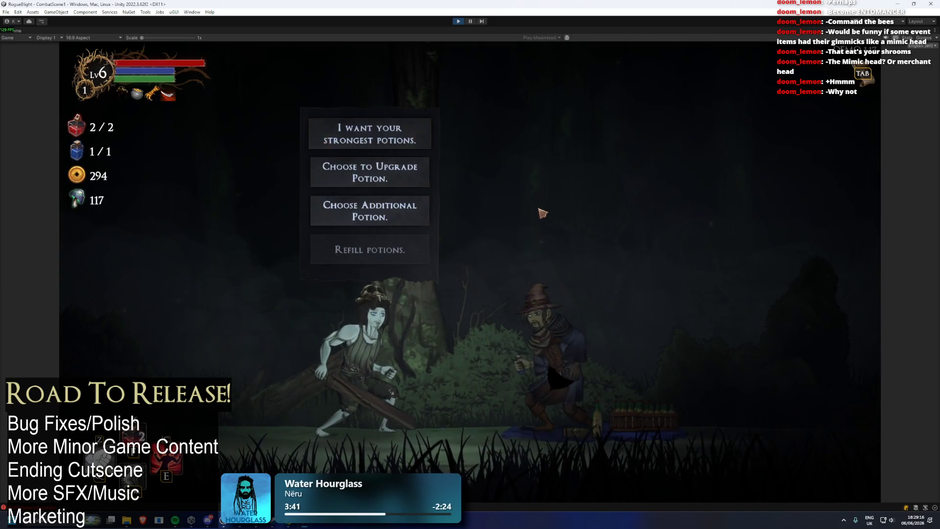
left_click(521, 249)
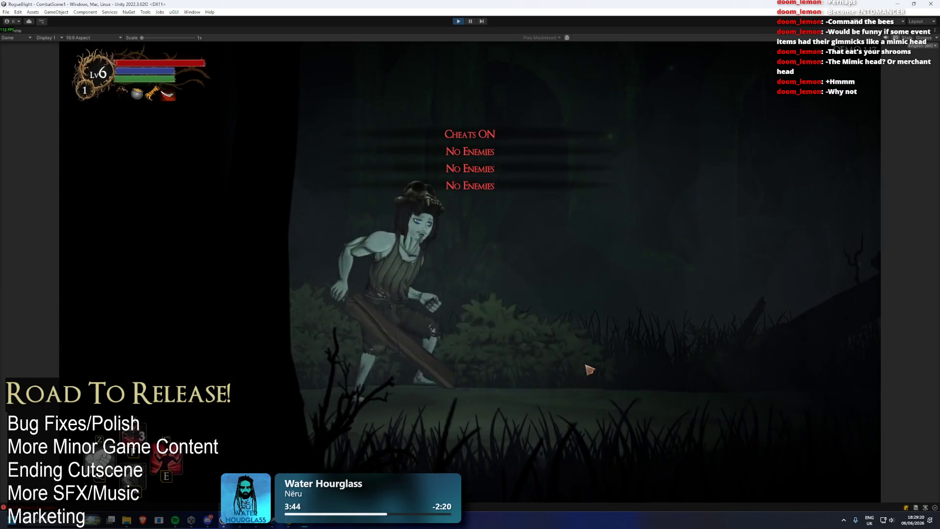
left_click(371, 185)
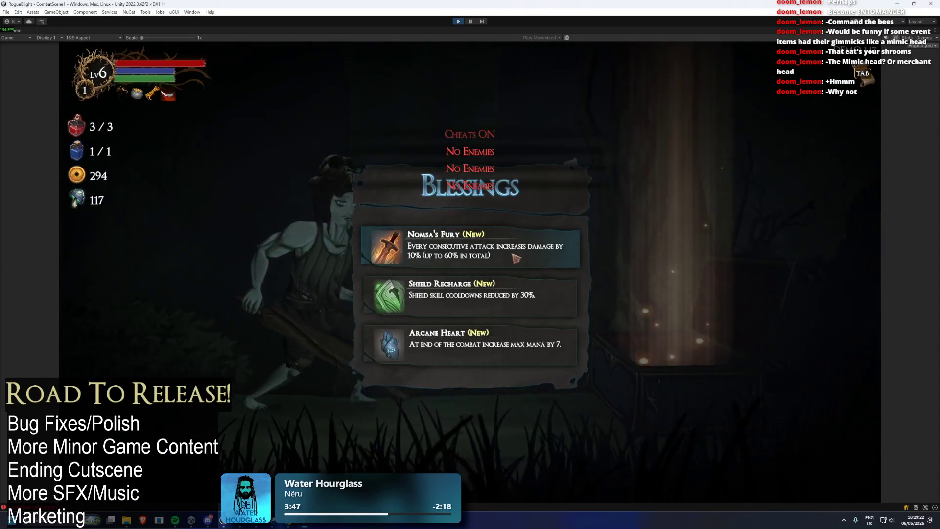
left_click(484, 248)
- Kill the red skull enemy, take its loot and skip through the Level 10 progress summary
left_click(607, 362)
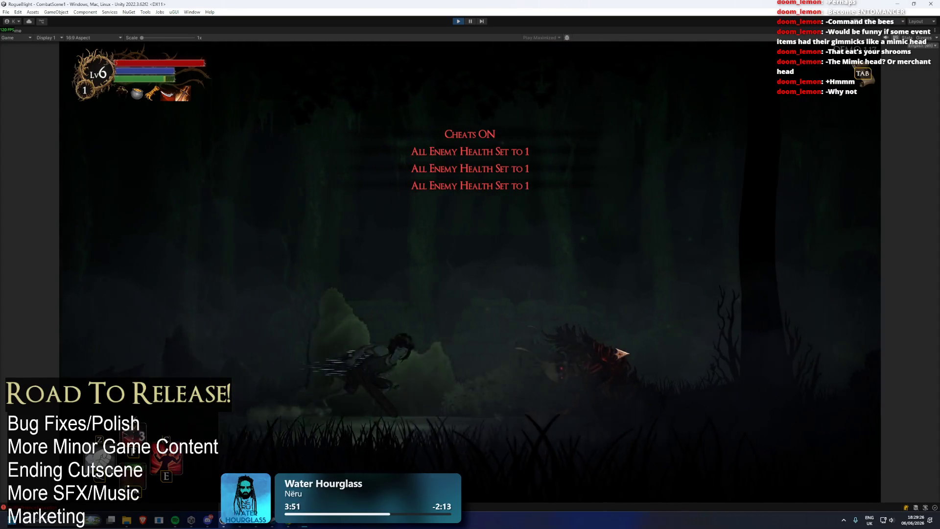
left_click(621, 352)
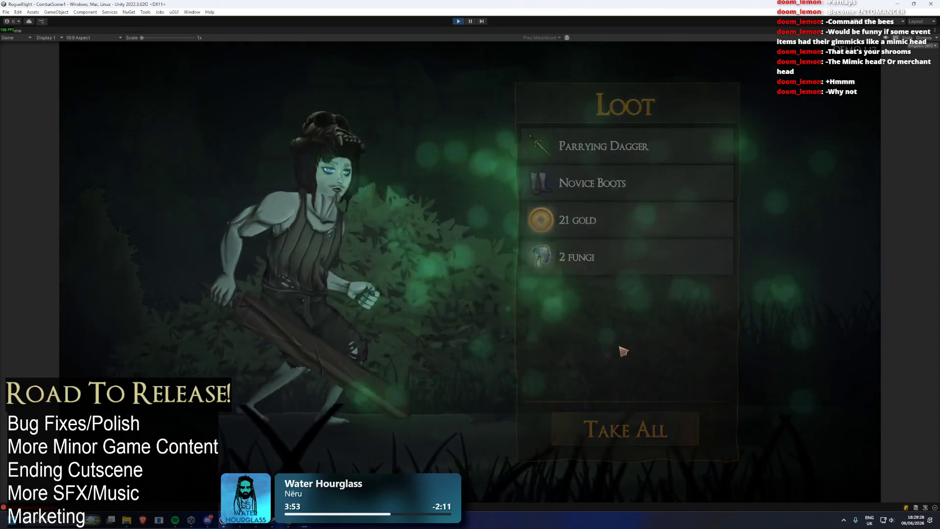
left_click(622, 350)
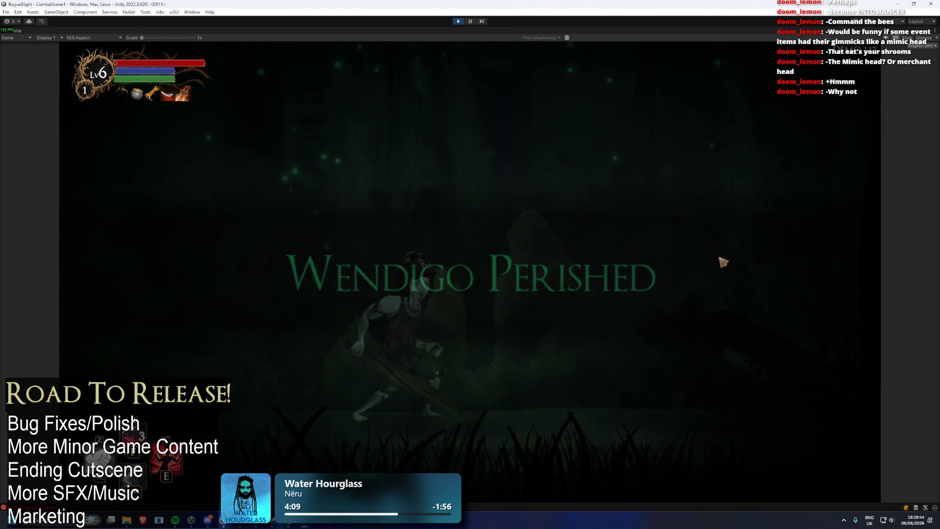
left_click(499, 343)
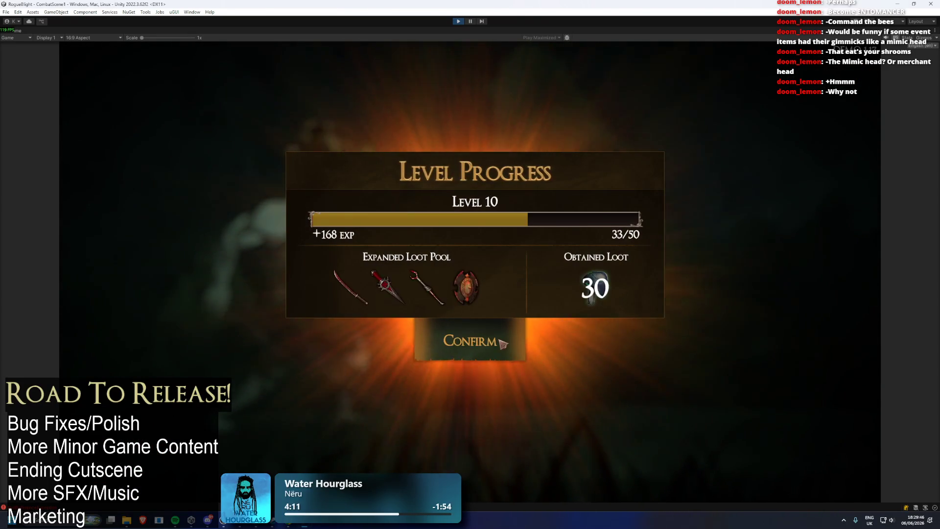
- Confirm the level progress and run right past the Captain and Thebe to the merchant's cart
left_click(502, 343)
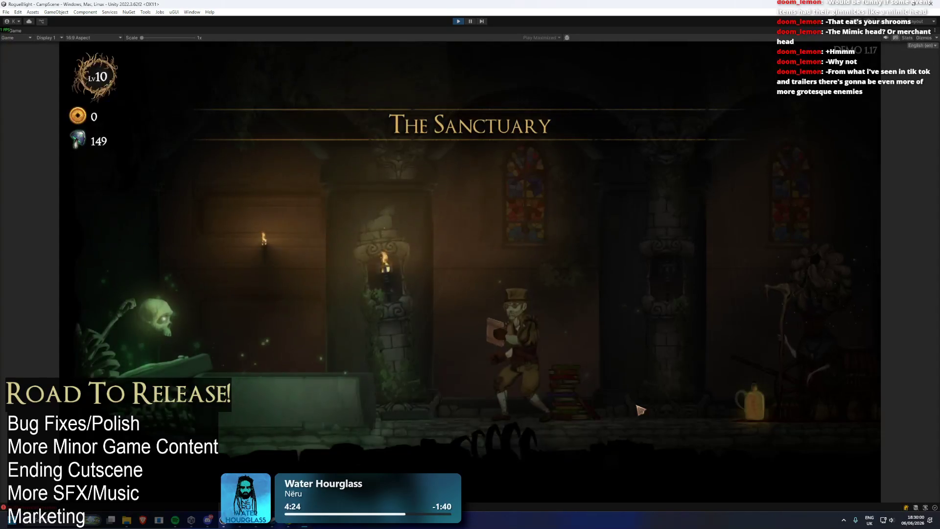
key("d")
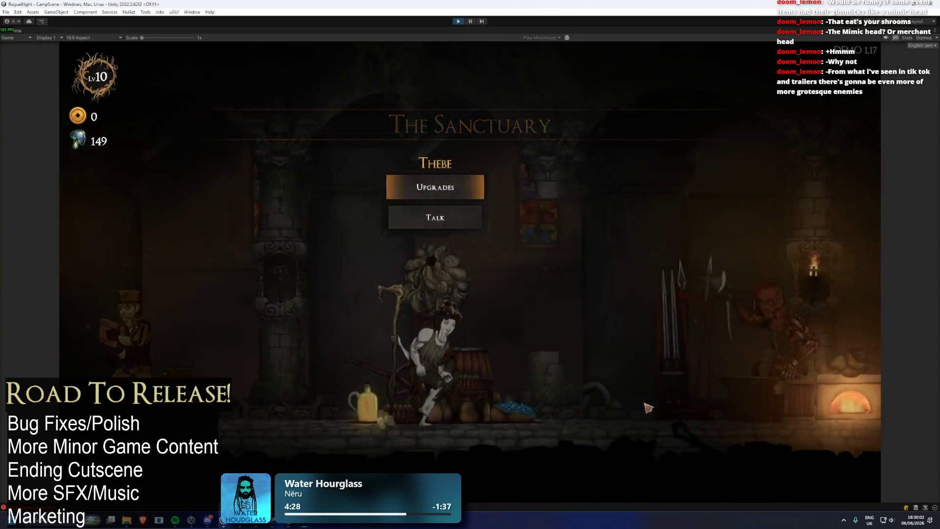
key("d")
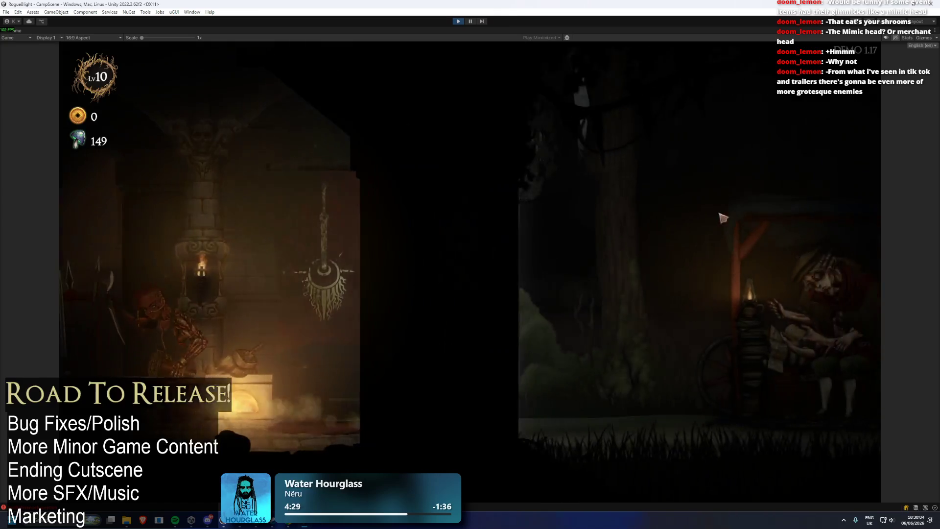
key("d")
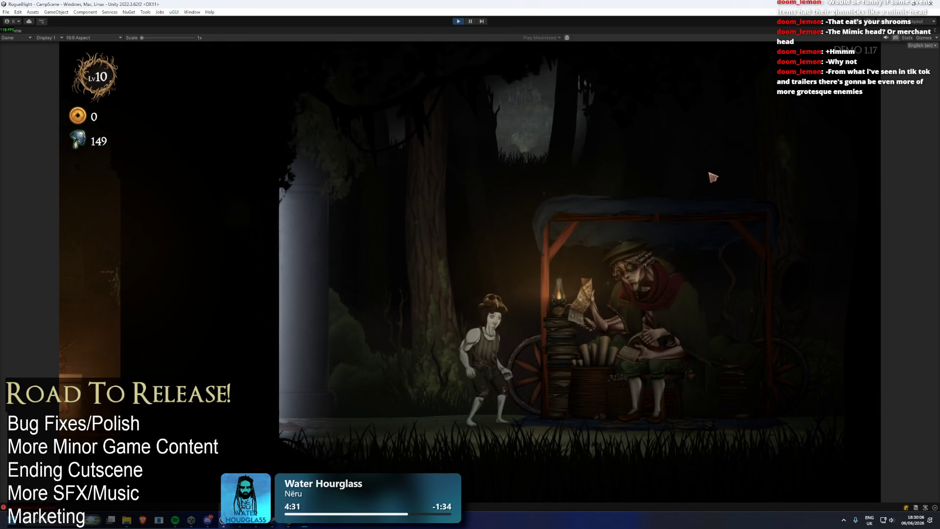
- Talk to the merchant and start a Story Mode map at difficulty 2
left_click(637, 155)
left_click(414, 240)
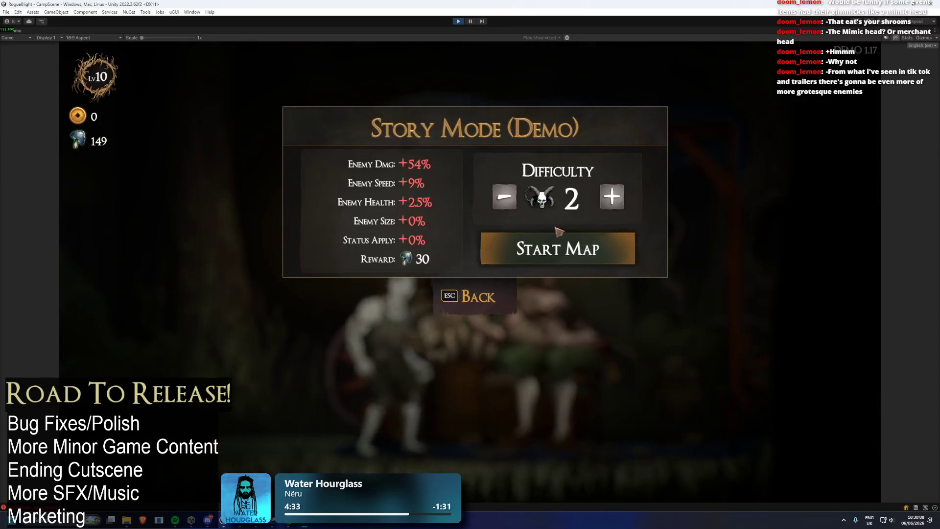
left_click(558, 249)
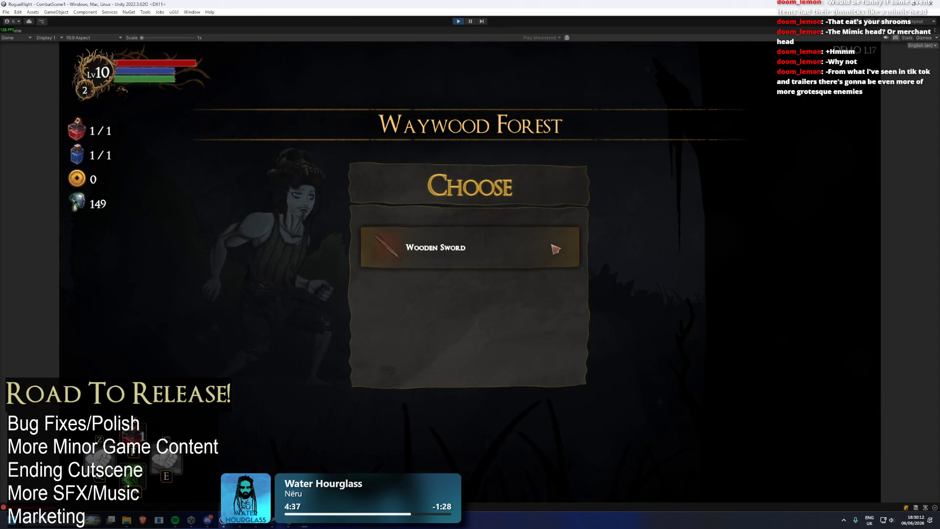
- Take the Wooden Sword, dismiss the map overview, and cancel a brief system calculator search
left_click(555, 249)
left_click(656, 407)
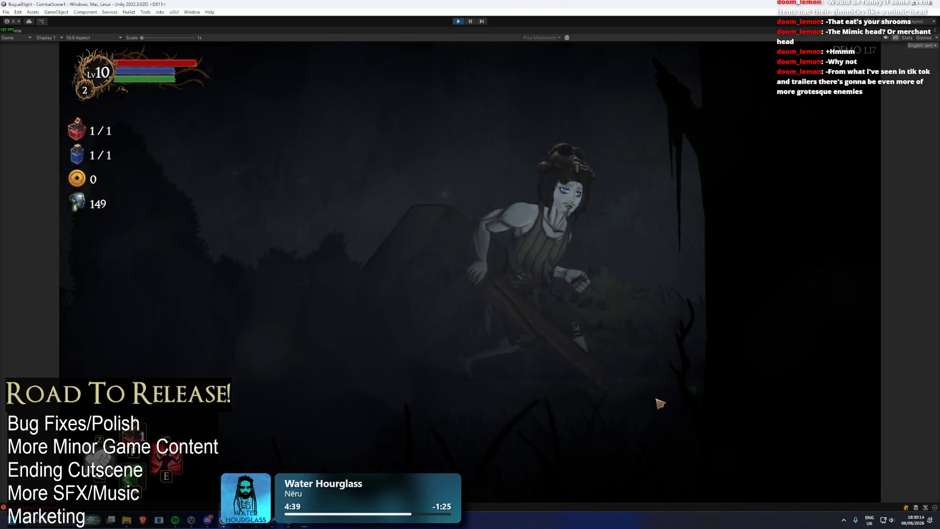
key("super")
type("ca")
key("Escape")
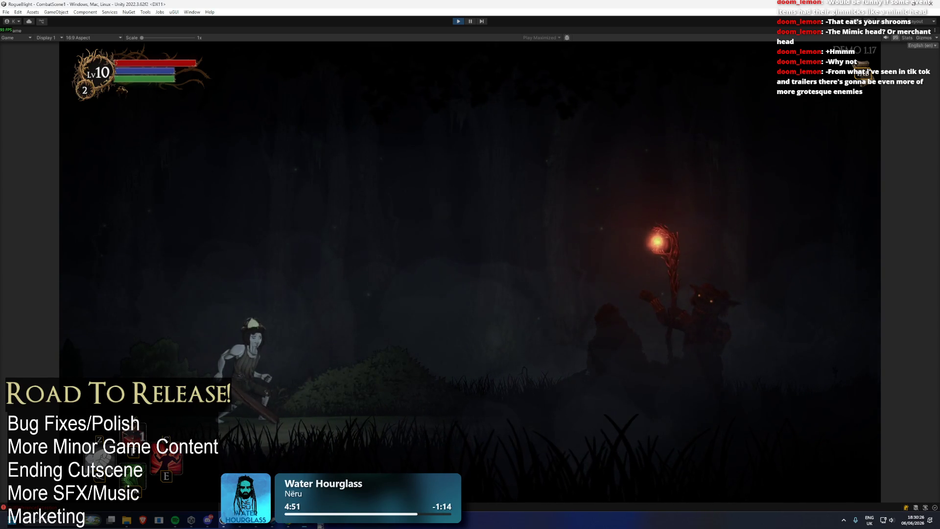
- With enemy health cheated to 1, defeat the red enemy and loot an Iron Sword, Guard's Armor and 21 gold
key("d")
key("F1")
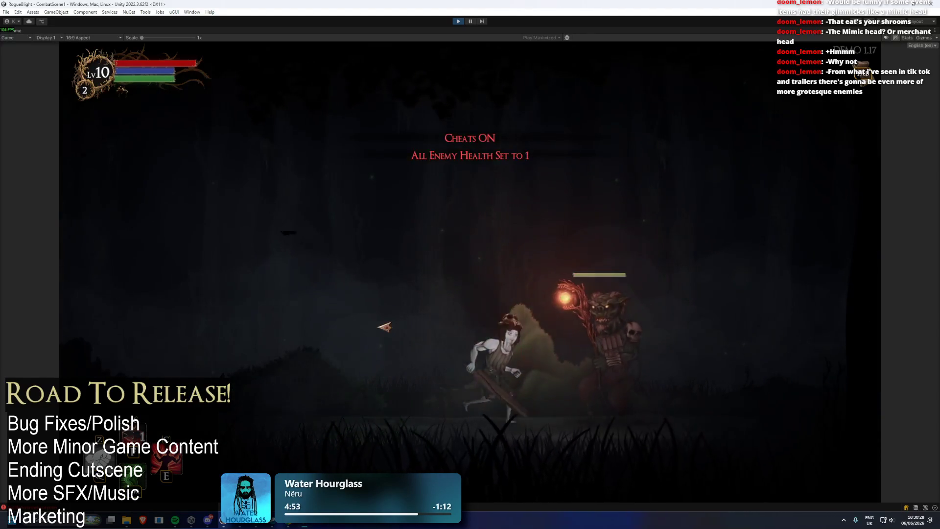
left_click(731, 349)
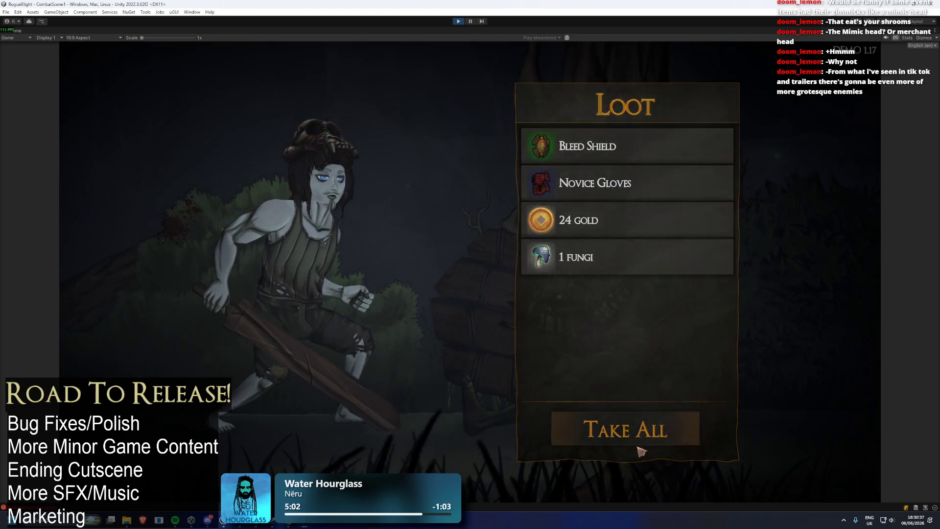
left_click(640, 442)
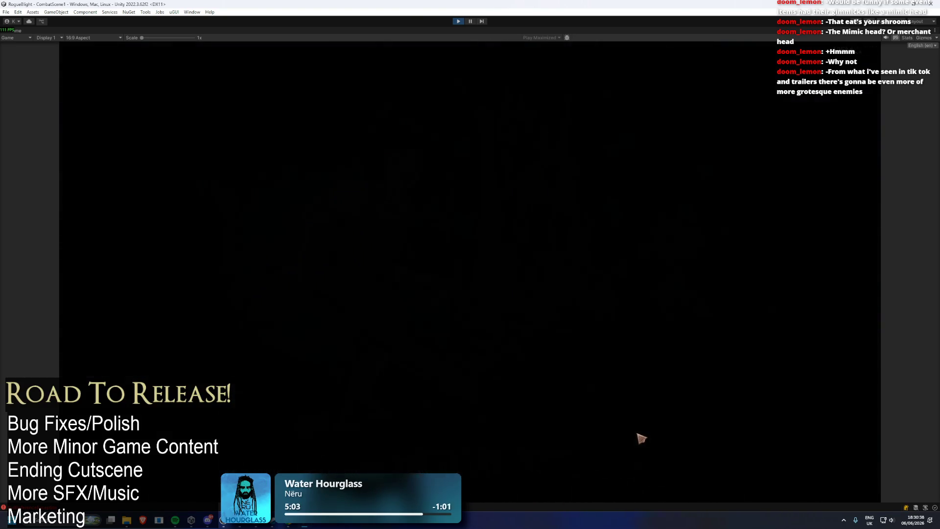
- Travel to the chest room and take the Fiery Meteor blessing
left_click(607, 263)
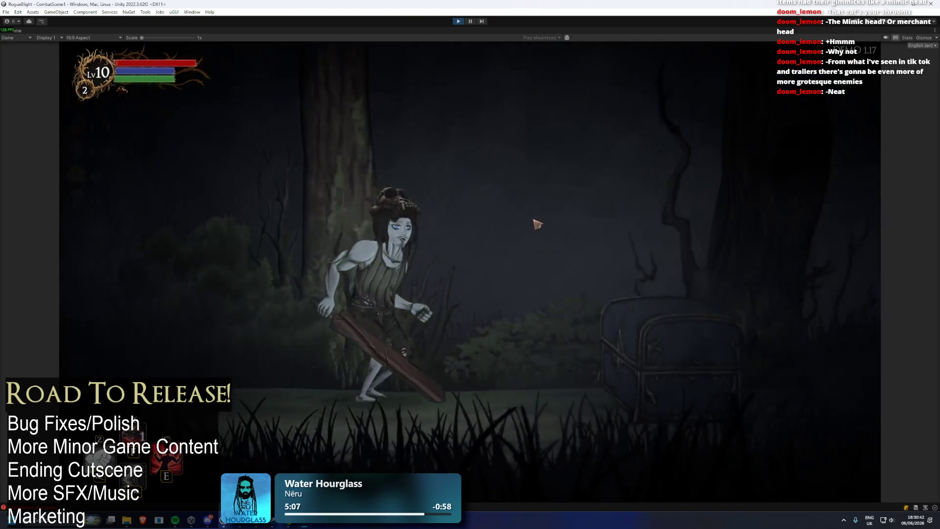
key("Tab")
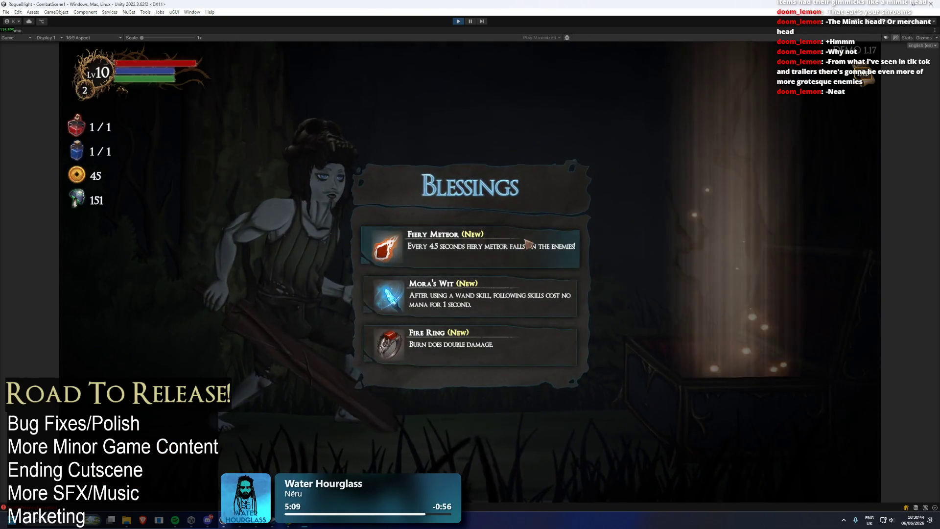
left_click(534, 251)
- Run into the merchant's room and buy the Fire Shield
key("d")
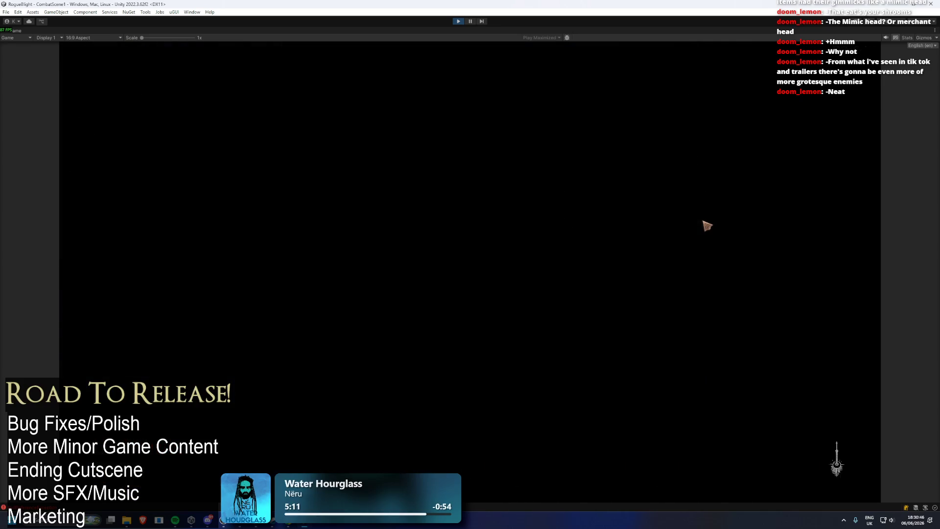
key("w")
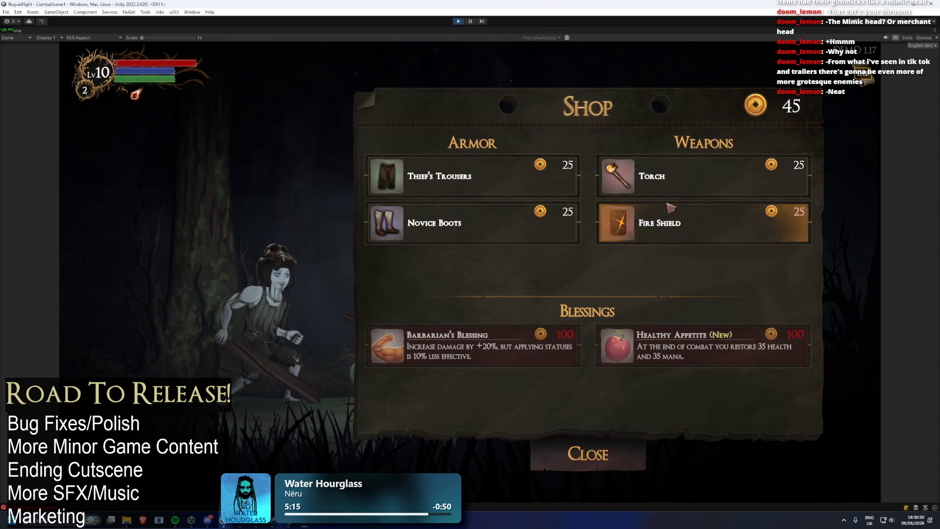
left_click(657, 226)
left_click(598, 460)
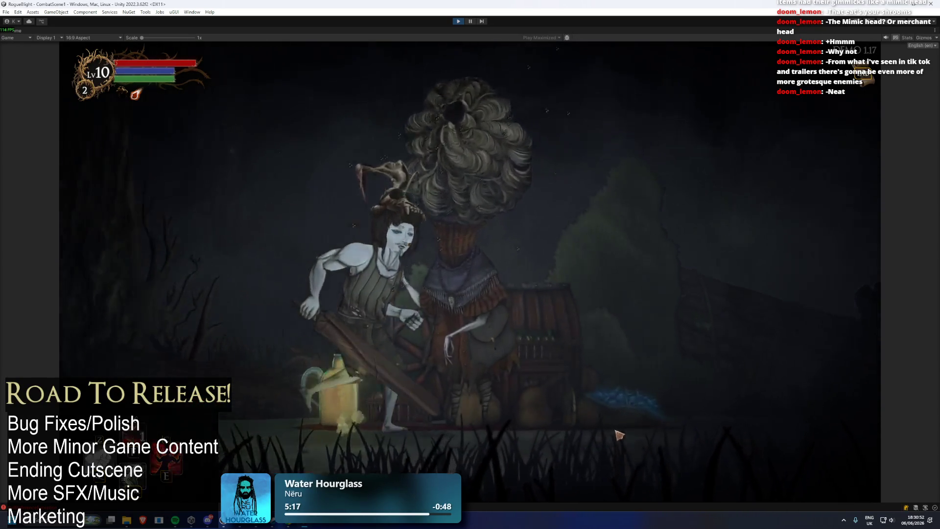
- Travel via the map to the shrine and pray for the Bonus Health boost
key("Tab")
key("Tab")
key("d")
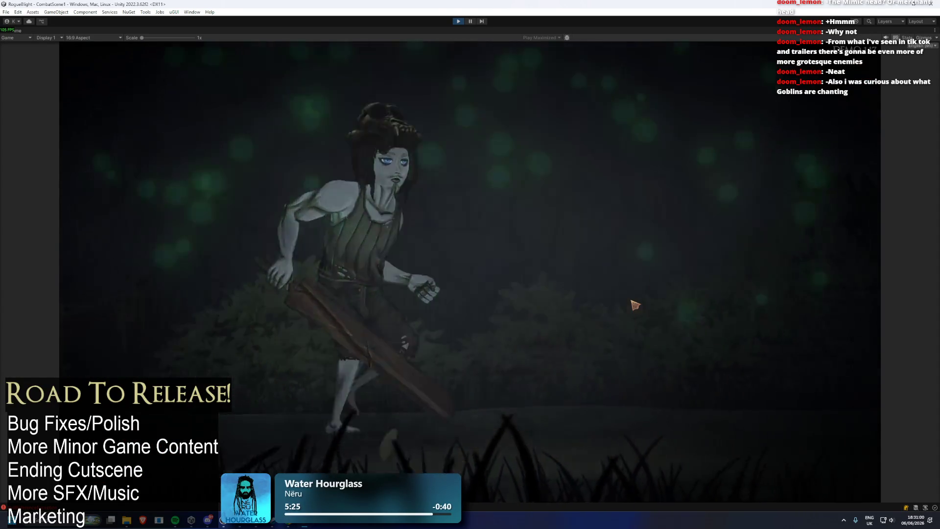
key("Tab")
key("Tab")
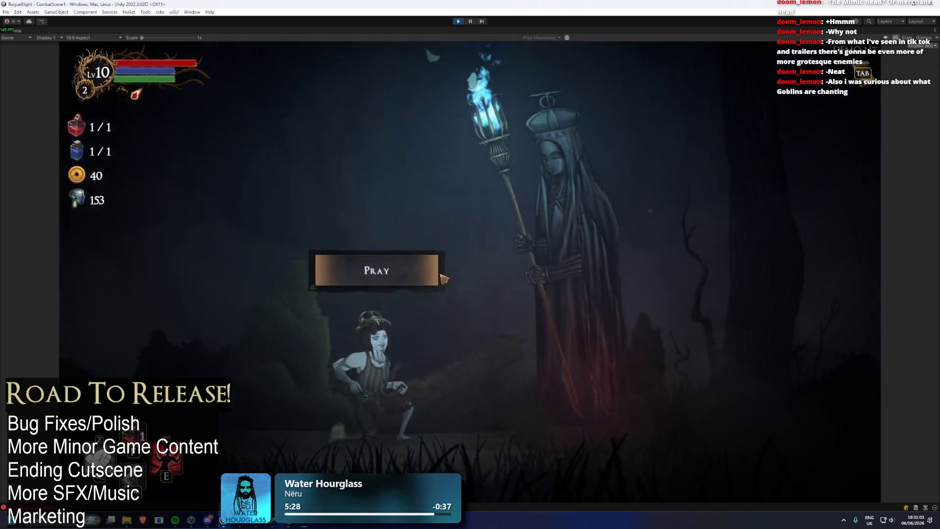
left_click(443, 279)
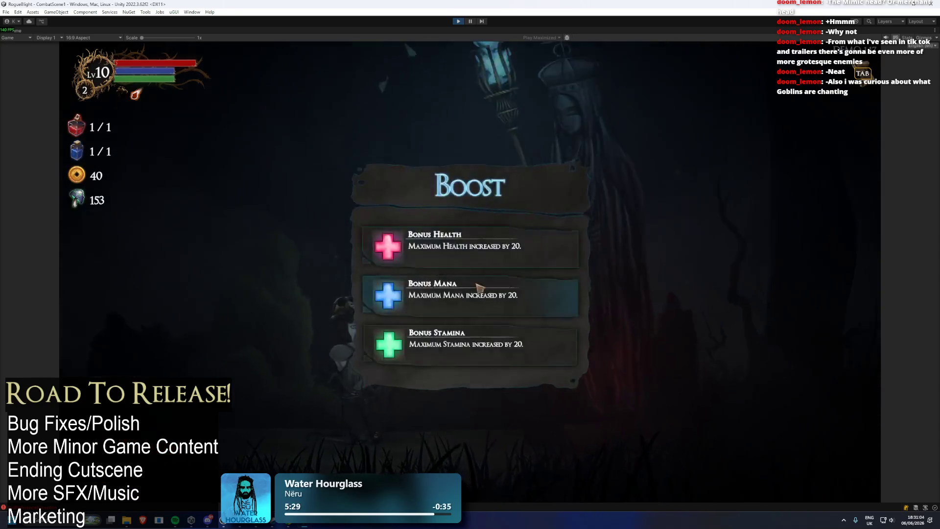
left_click(456, 267)
- Upgrade the Bleed Shield at the blacksmith, then travel to the next forest room
key("Tab")
key("Tab")
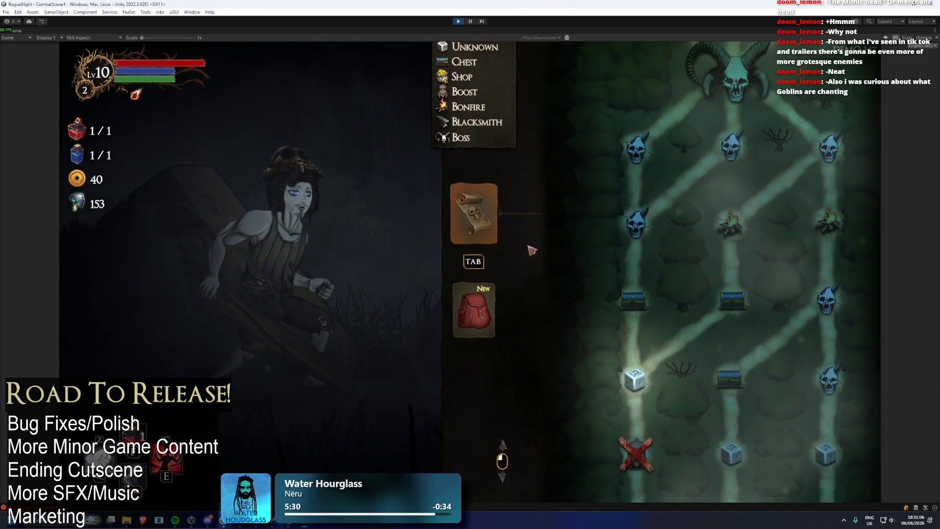
key("Escape")
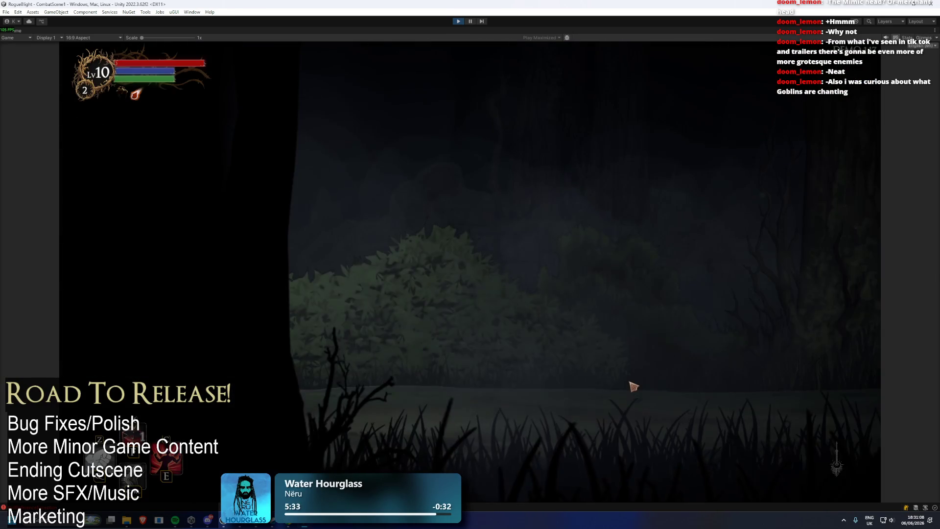
key("f")
left_click(458, 270)
key("Escape")
key("Tab")
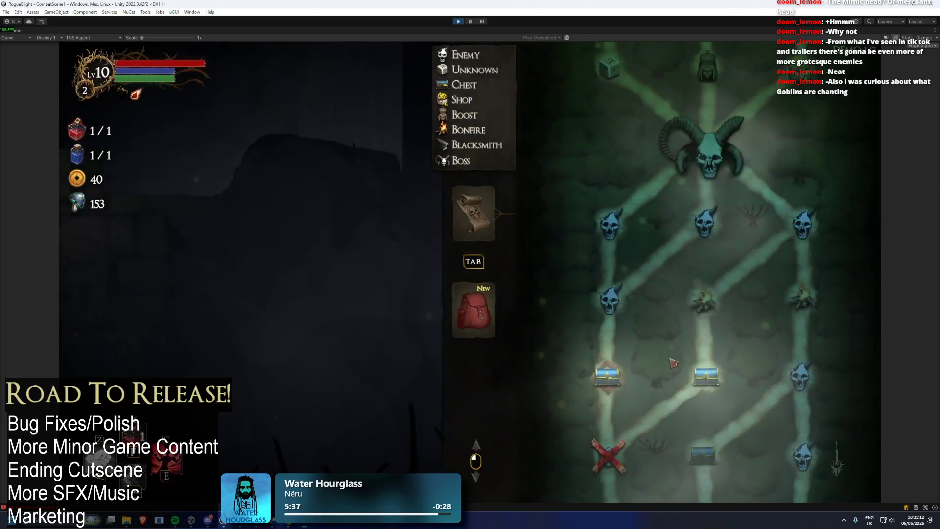
key("Tab")
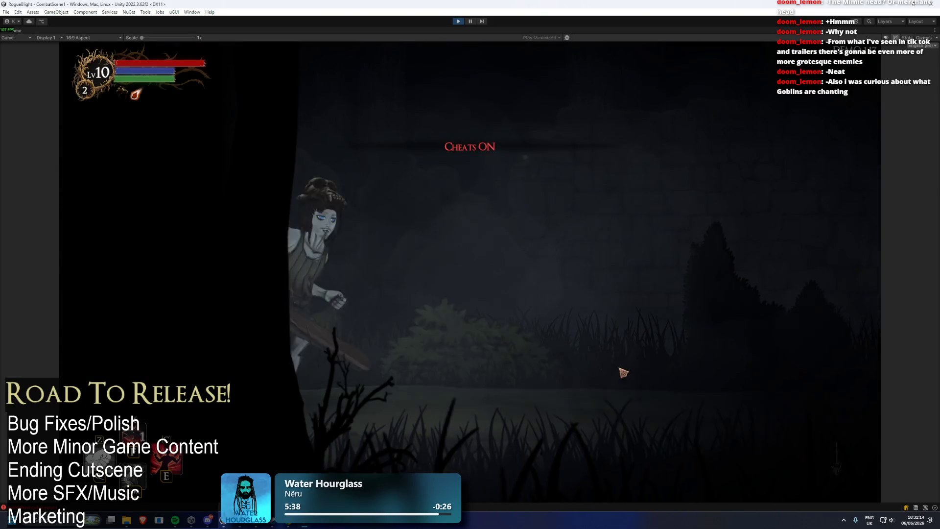
- Open the chest, take the Nomsa's Fury blessing and move to the next room
key("Tab")
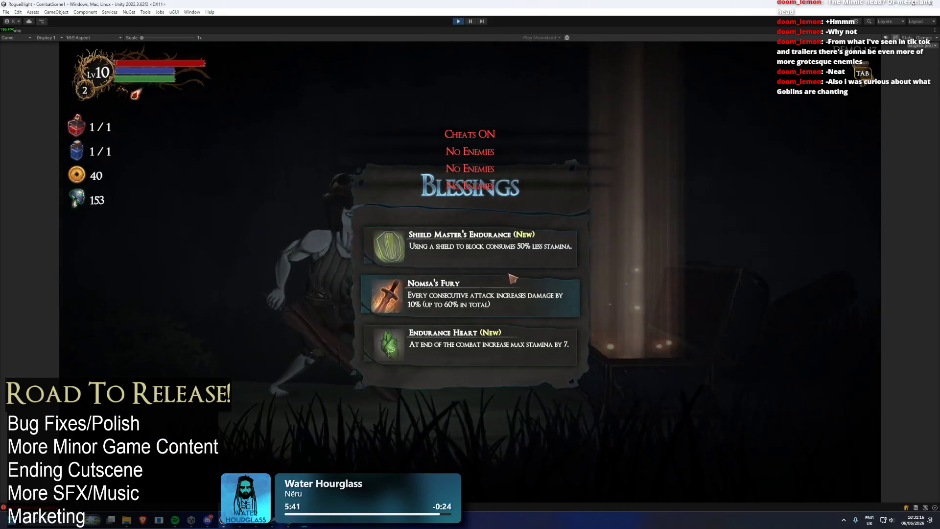
left_click(513, 278)
key("Tab")
key("Tab")
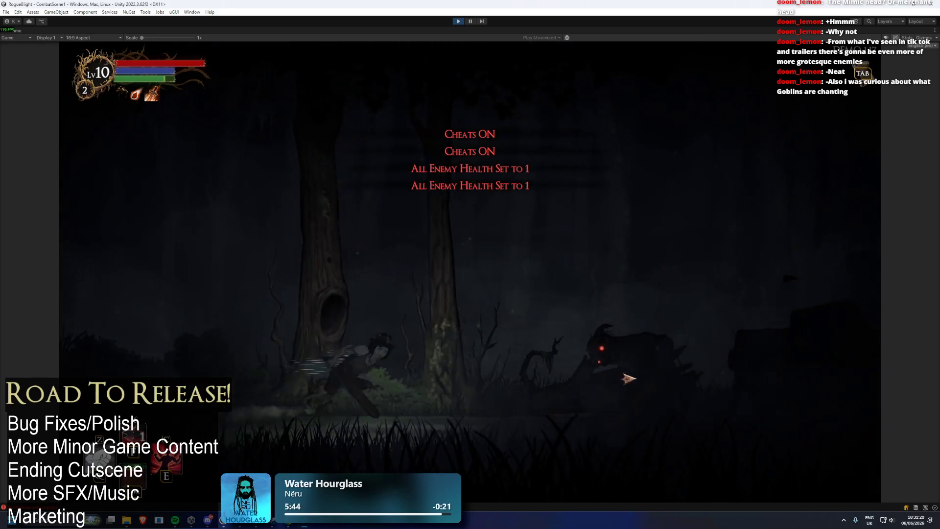
- Kill the room's enemies, including the staff-wielding one
left_click(630, 378)
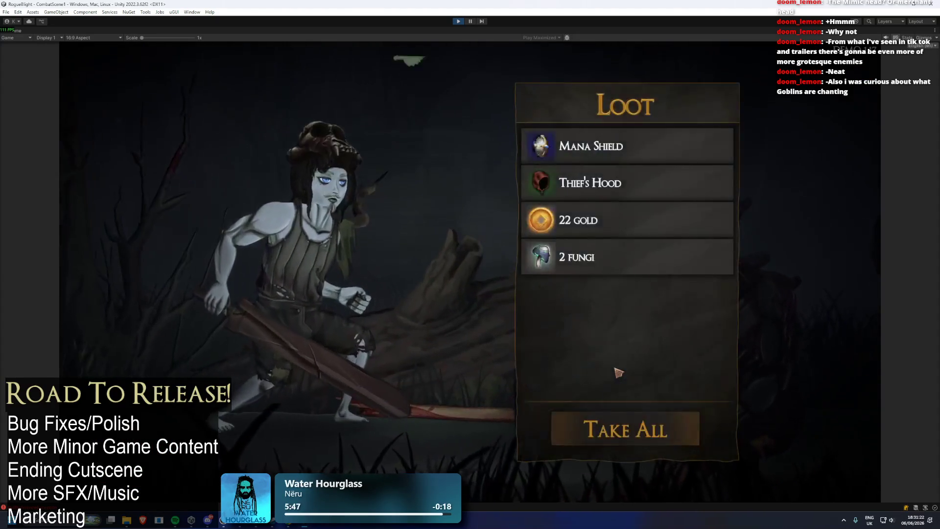
key("Tab")
key("Tab")
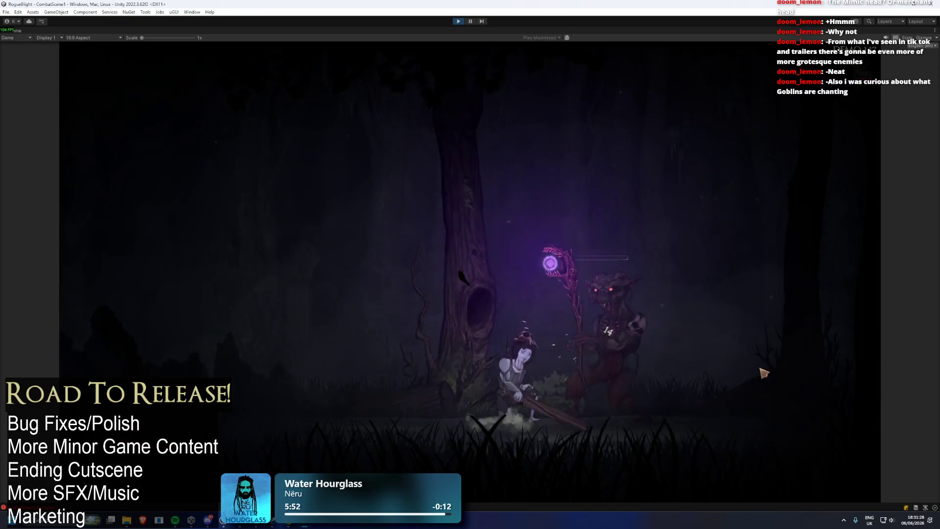
left_click(761, 377)
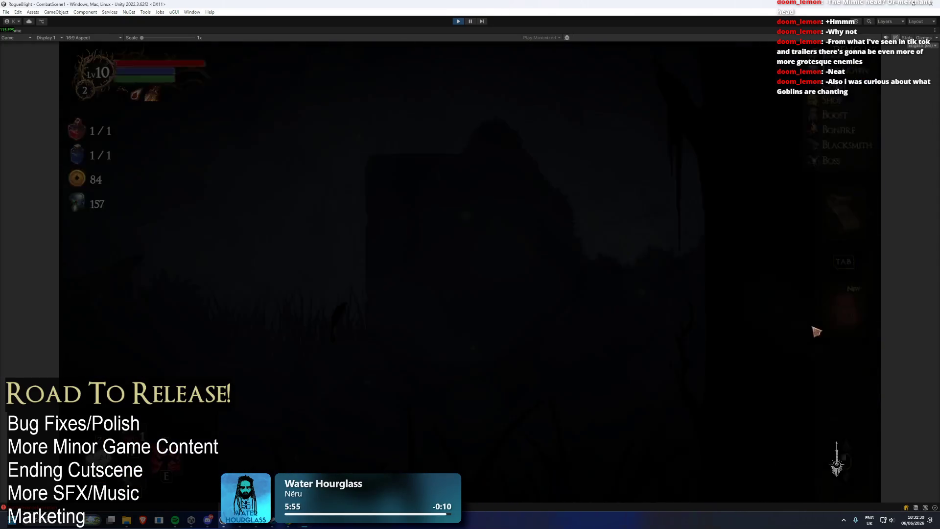
key("Tab")
key("Tab")
- Enter the next room, set all enemy health to 1 with cheats, and collect the gorilla's loot
key("w")
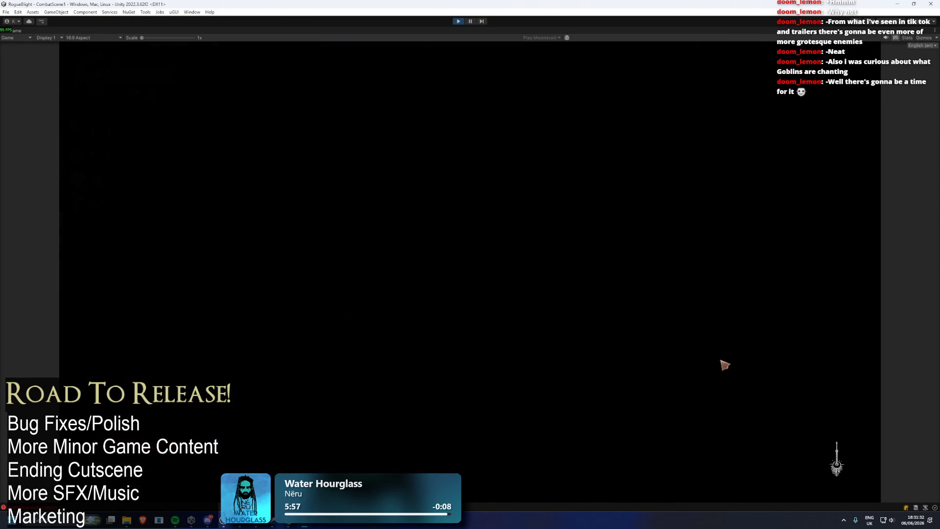
key("F1")
key("F1")
key("F2")
key("F2")
key("F2")
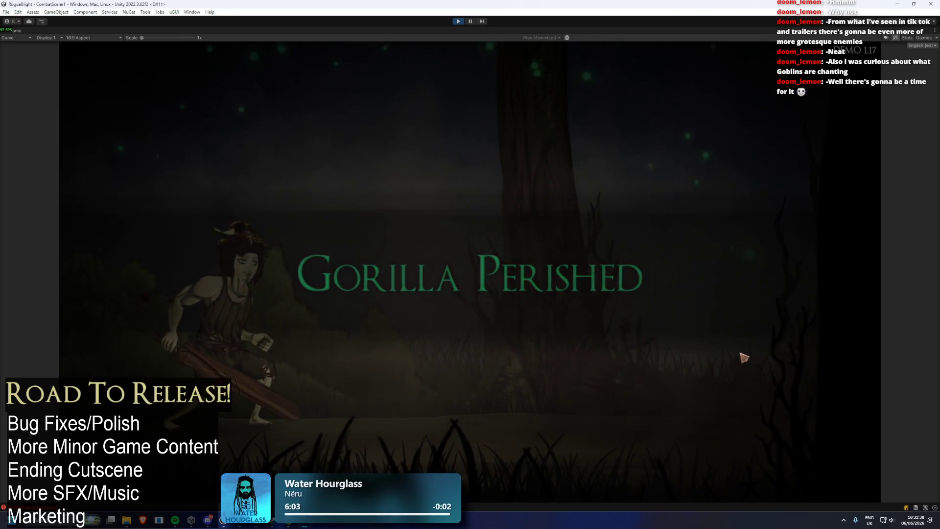
key("e")
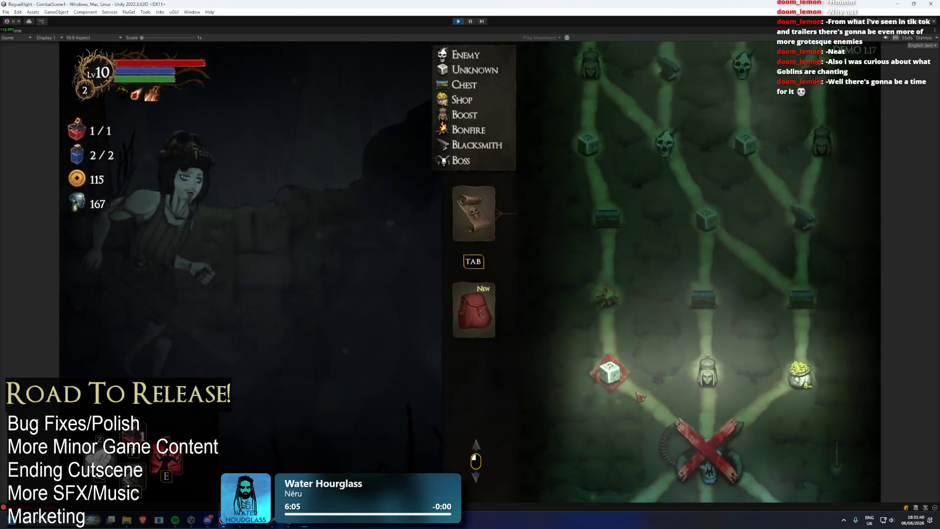
- Travel to the merchant room and buy Zima's Hatred, dropping gold from 115 to 15
left_click(817, 376)
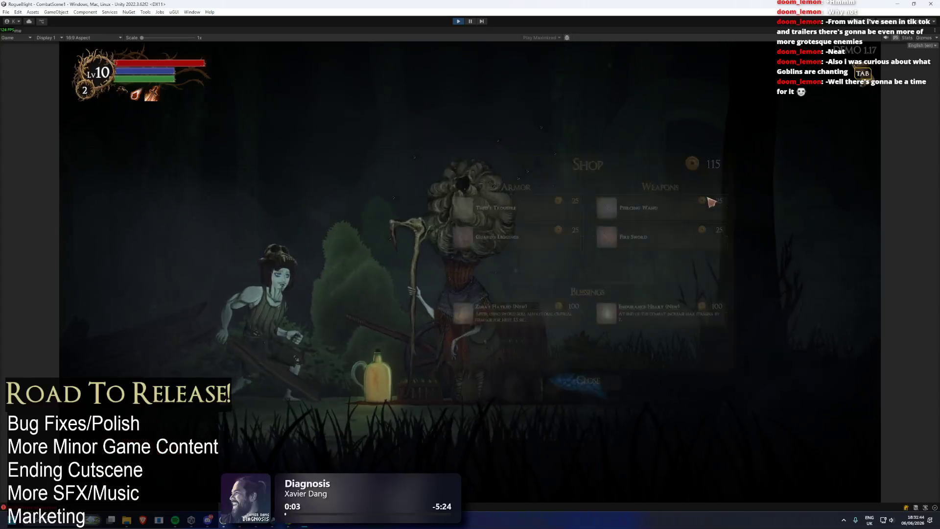
key("e")
left_click(531, 354)
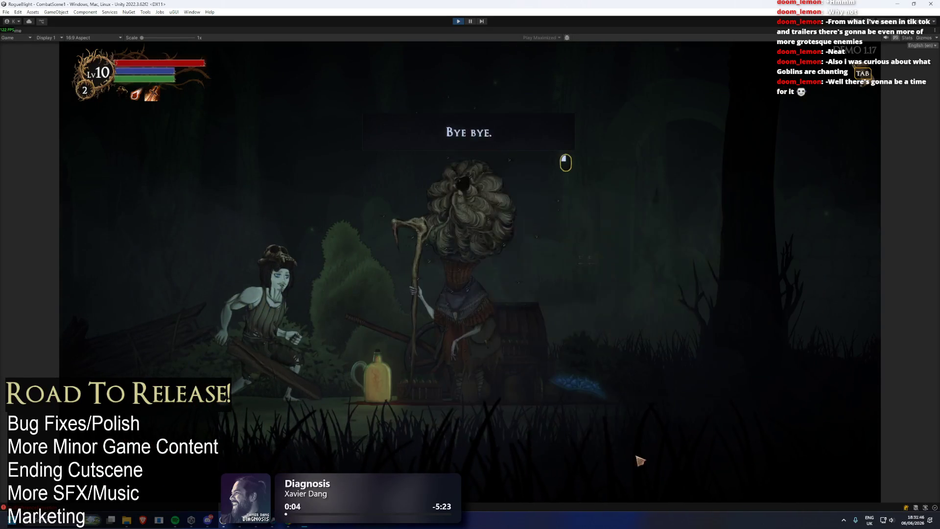
key("Escape")
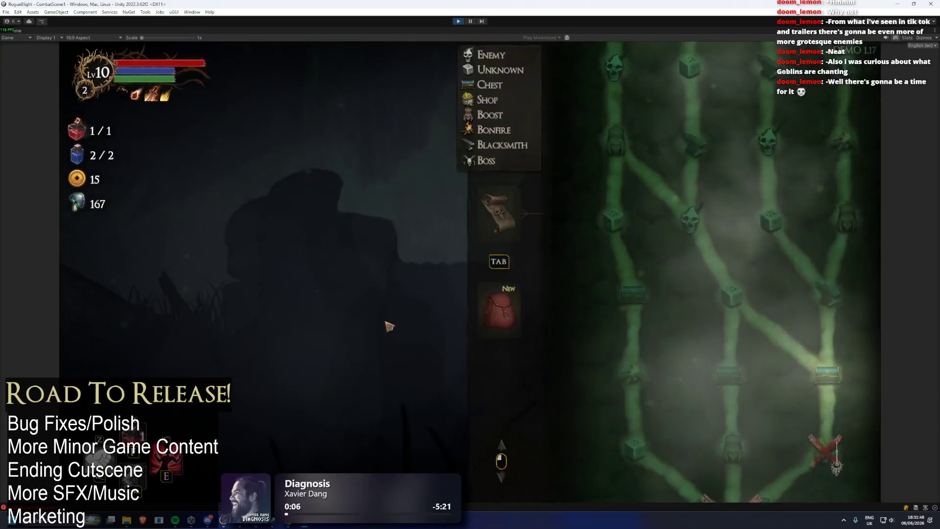
- Inspect the equipment screen's chest-slot armor and head-slot items
key("Tab")
left_click(598, 360)
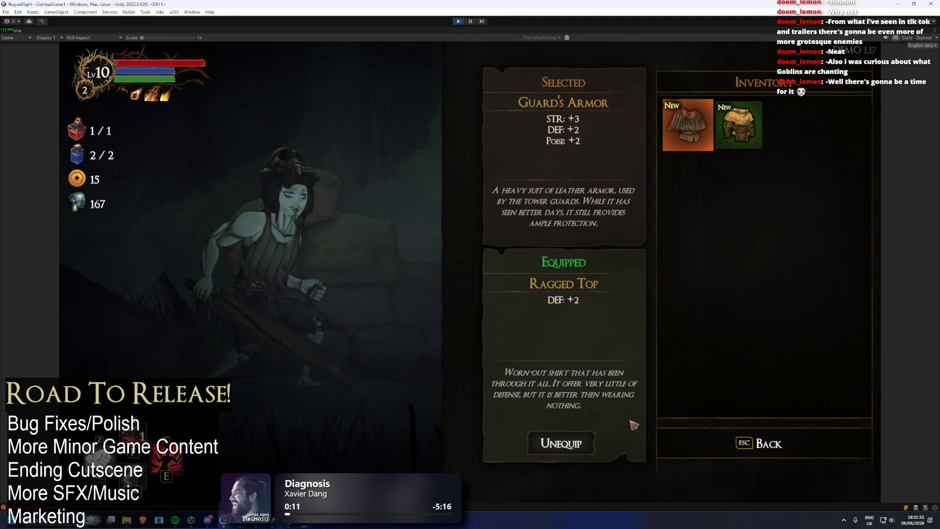
left_click(782, 447)
left_click(717, 157)
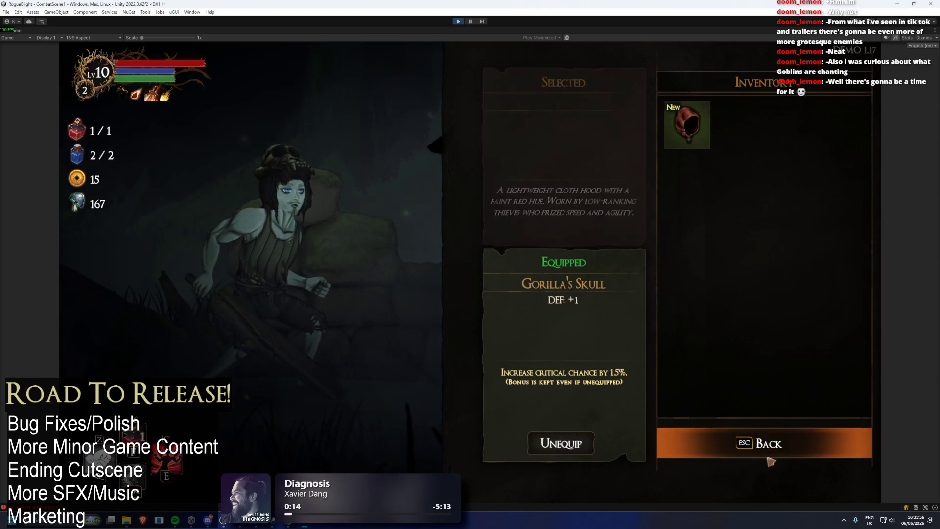
left_click(756, 443)
- Travel to the chest node and take the Pot of Gold blessing
key("Tab")
left_click(814, 380)
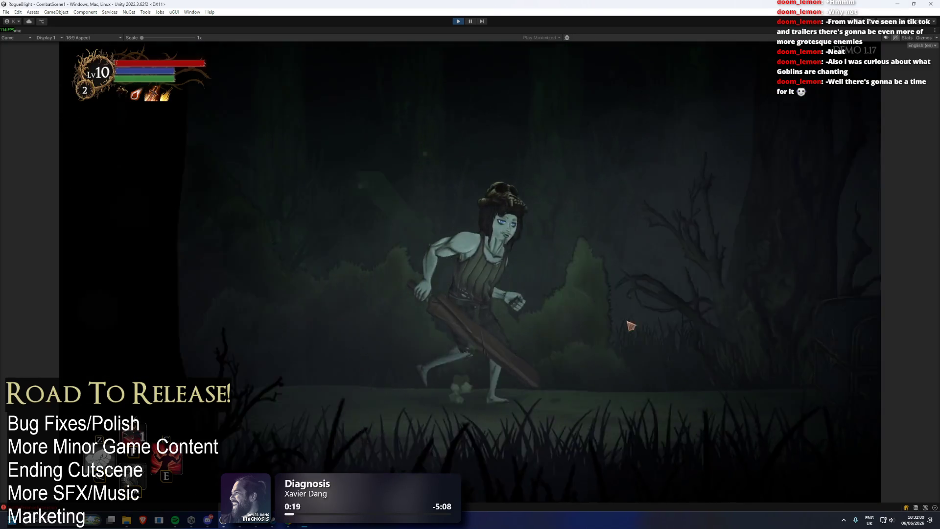
left_click(484, 346)
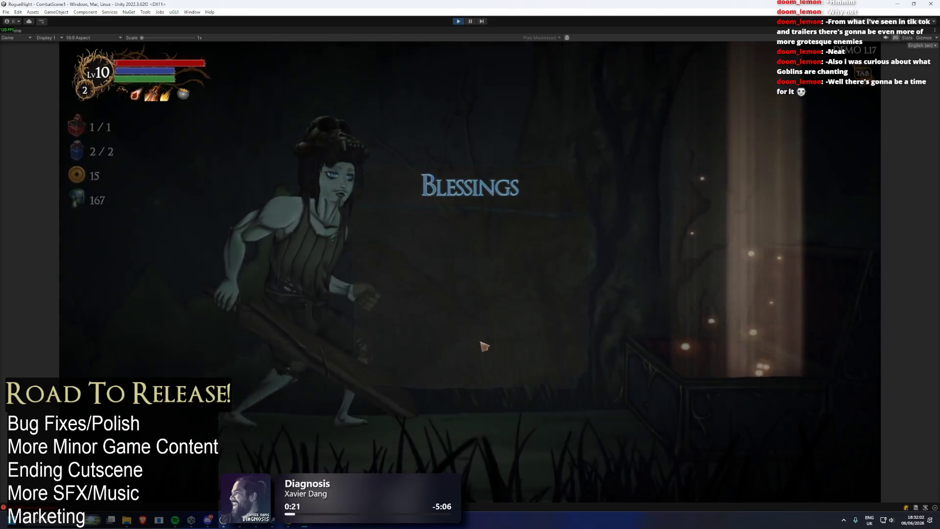
key("Tab")
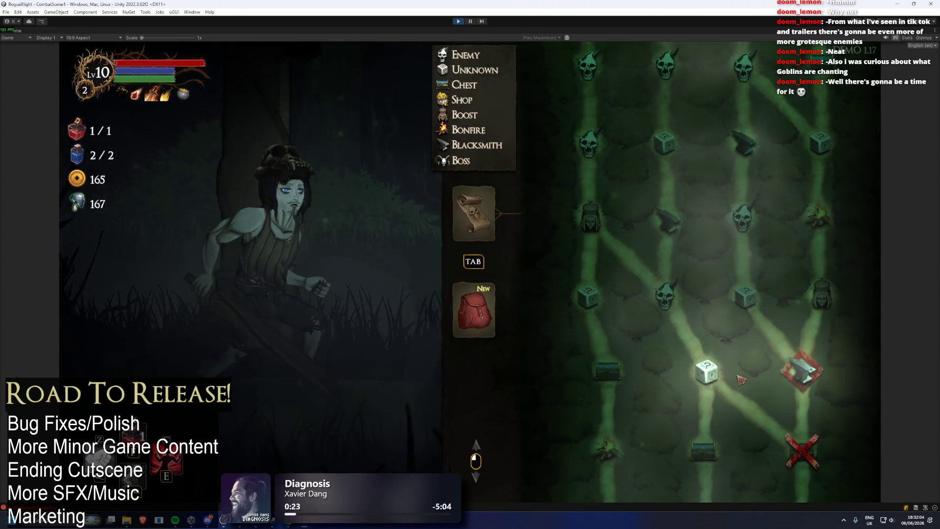
- Travel to the unknown node, run through the room, then pause and exit play mode
left_click(708, 372)
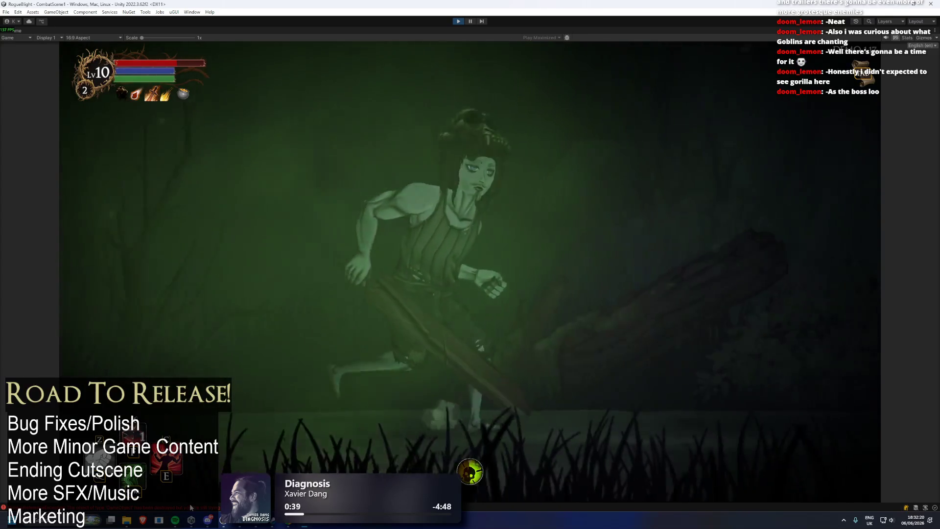
key("d")
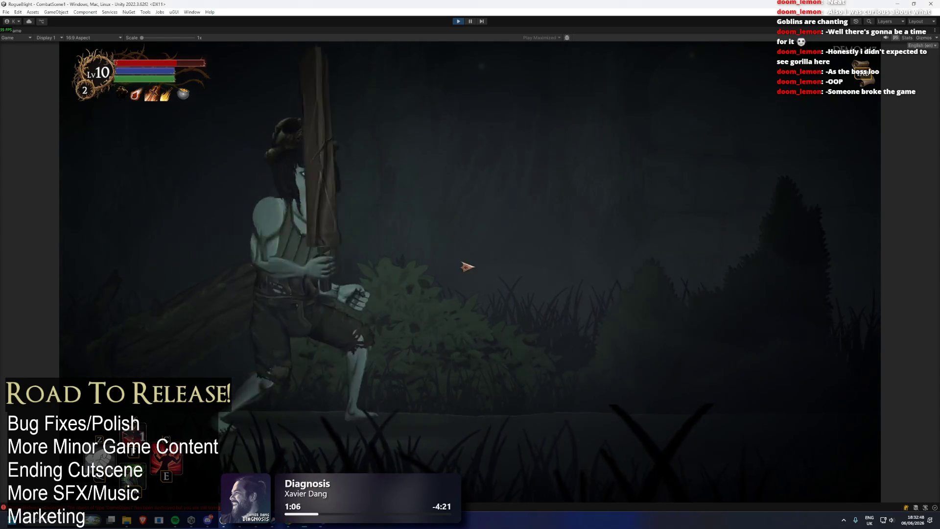
key("Tab")
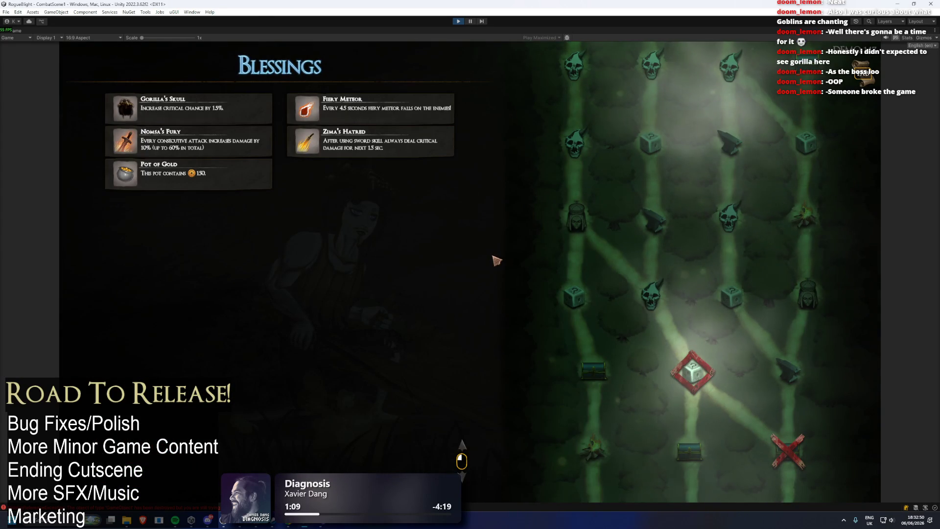
key("Tab")
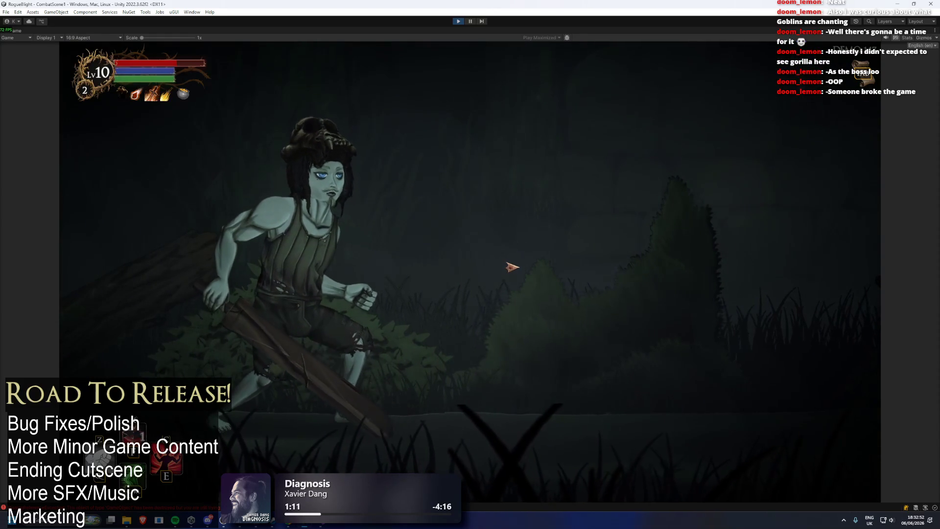
key("Escape")
key("Escape")
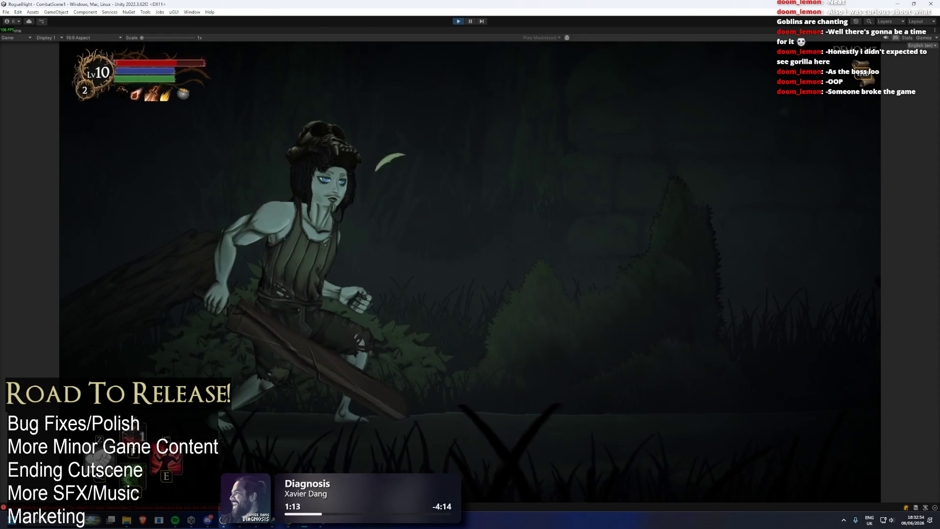
left_click(458, 21)
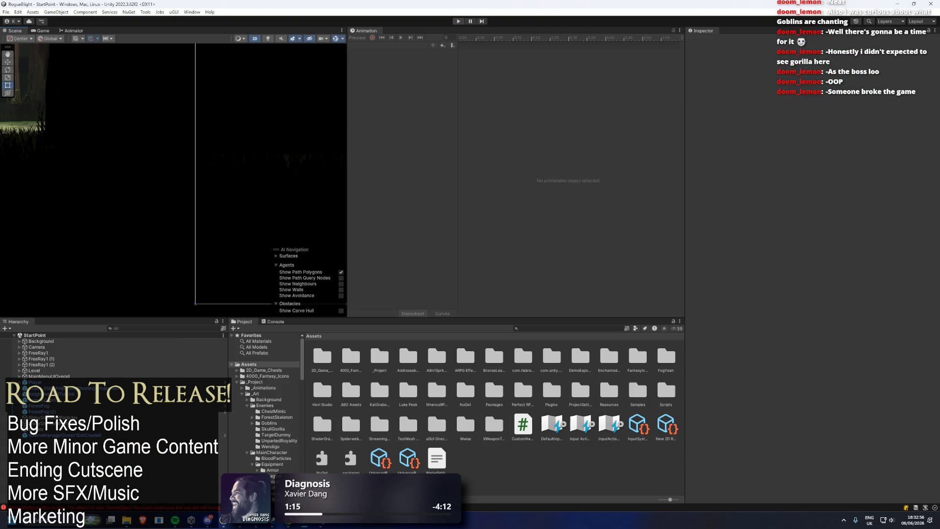
- Restart play mode and load the first save slot from Start Game
left_click(459, 21)
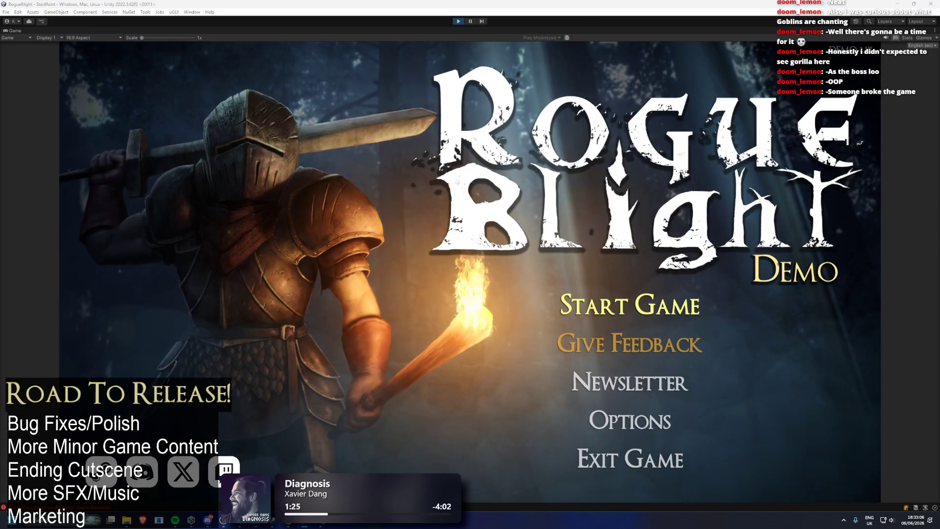
left_click(657, 281)
left_click(664, 267)
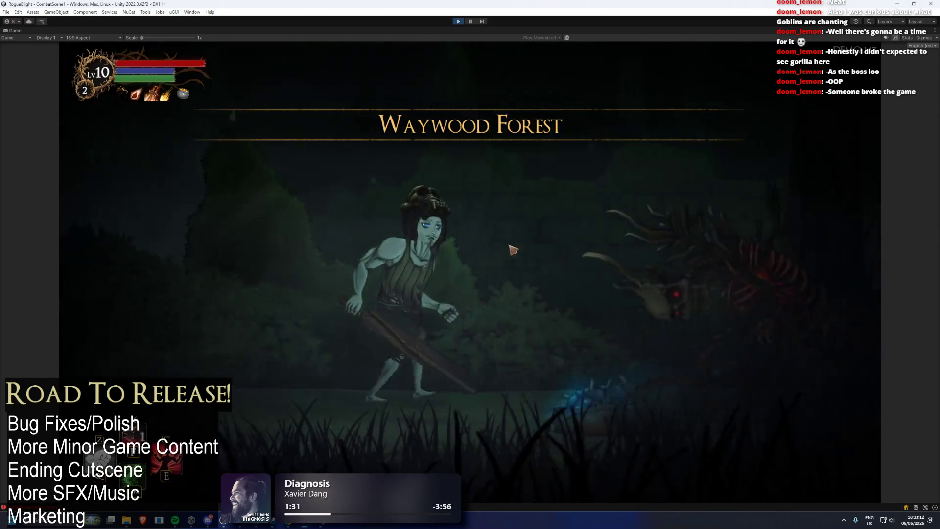
- Choose Steal to start a fight with cheats on, then stop, restart and reload the first save slot
left_click(406, 210)
key("c")
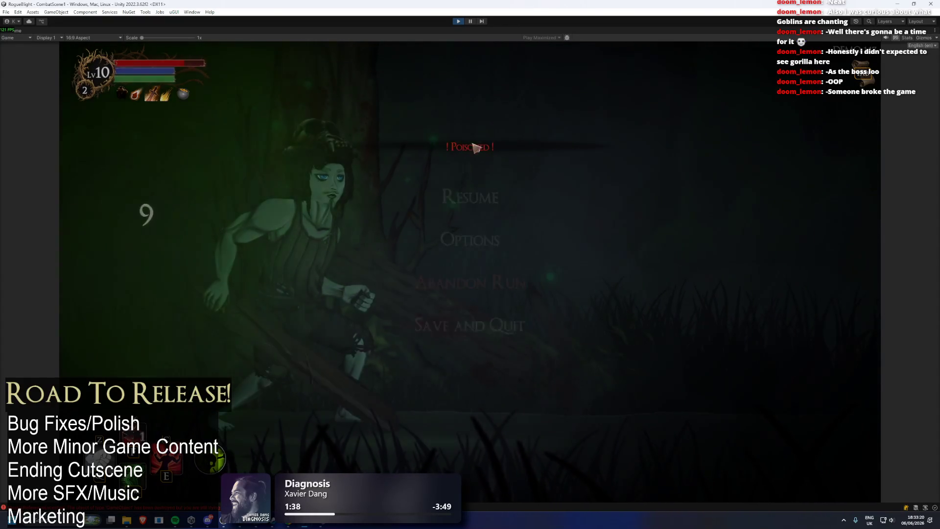
key("Escape")
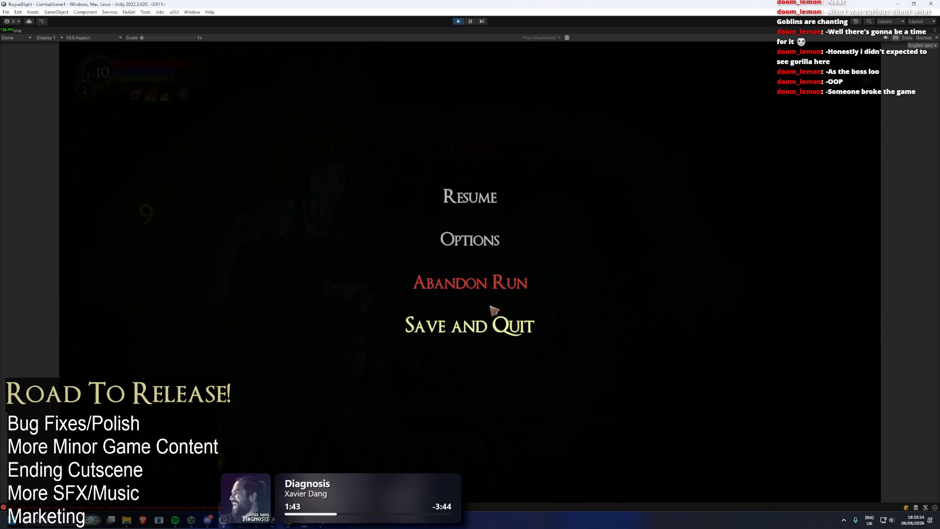
left_click(464, 21)
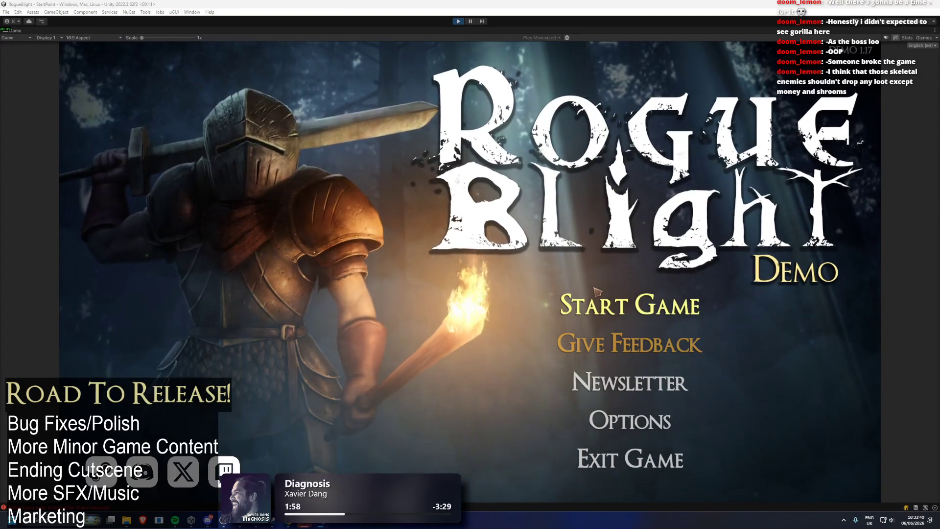
left_click(598, 294)
left_click(622, 276)
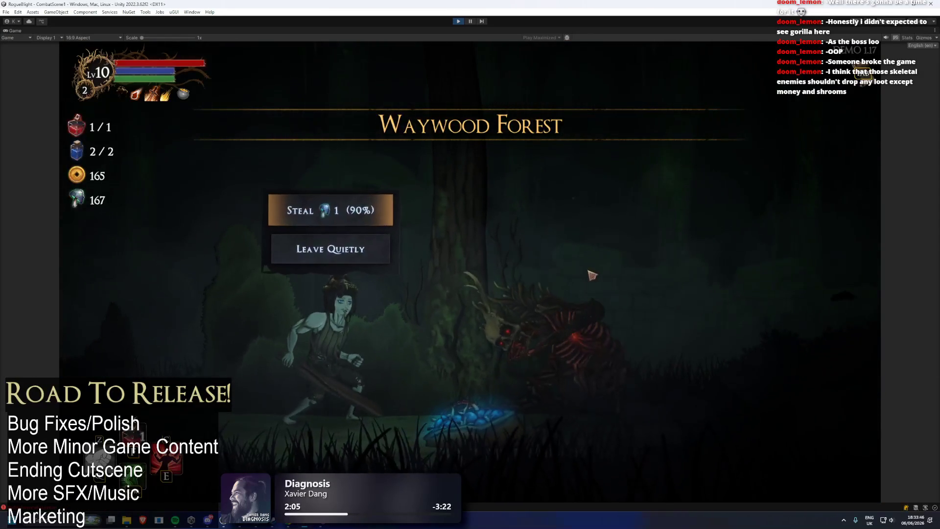
- Steal to start combat, set enemy health to 1 with the F1 cheat, then exit Play mode
left_click(352, 208)
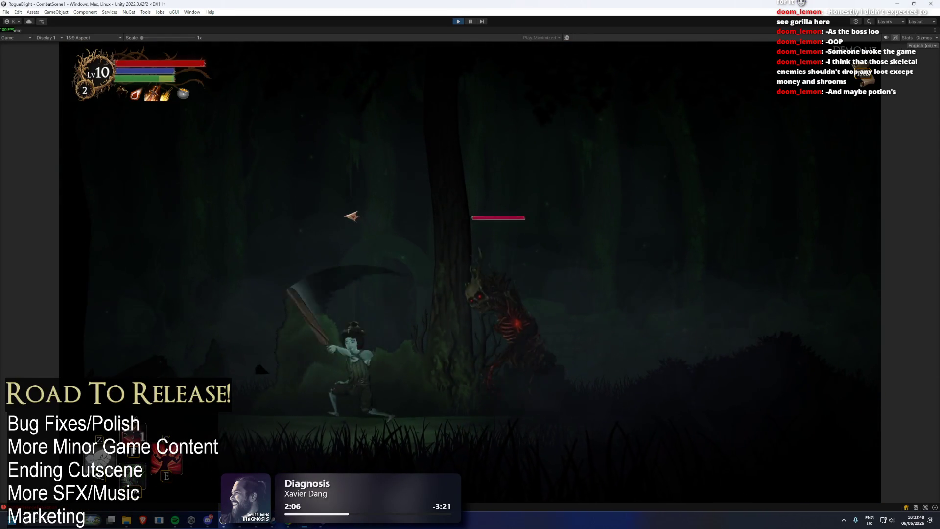
key("F1")
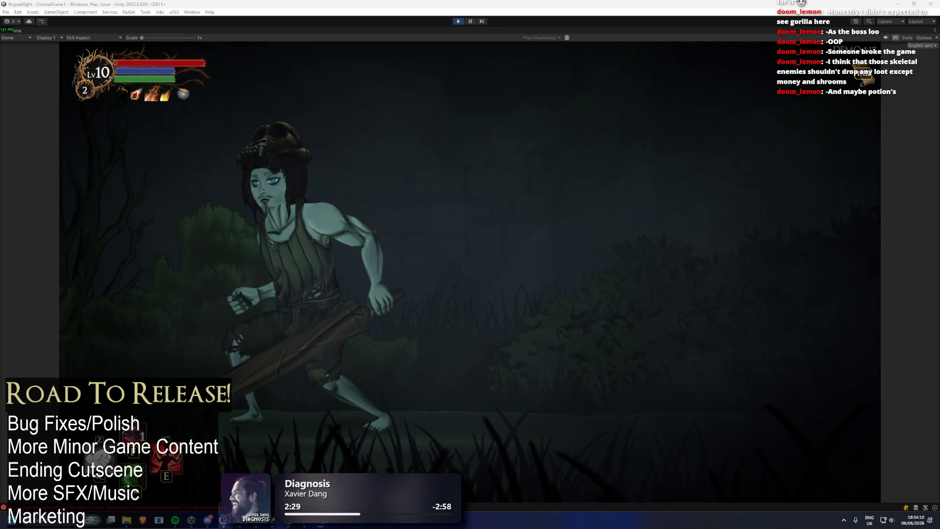
key("ctrl+p")
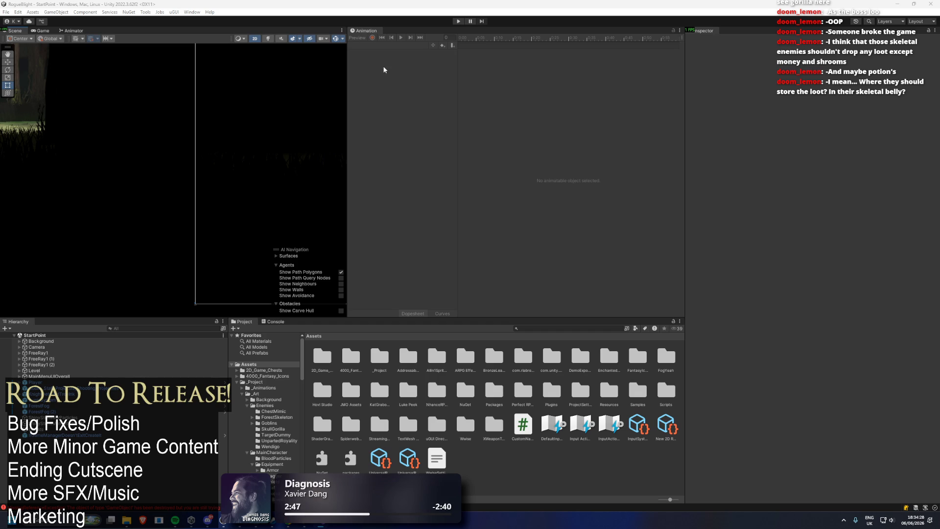
- Re-enter Play mode, load the first save slot, then pause the game
left_click(458, 21)
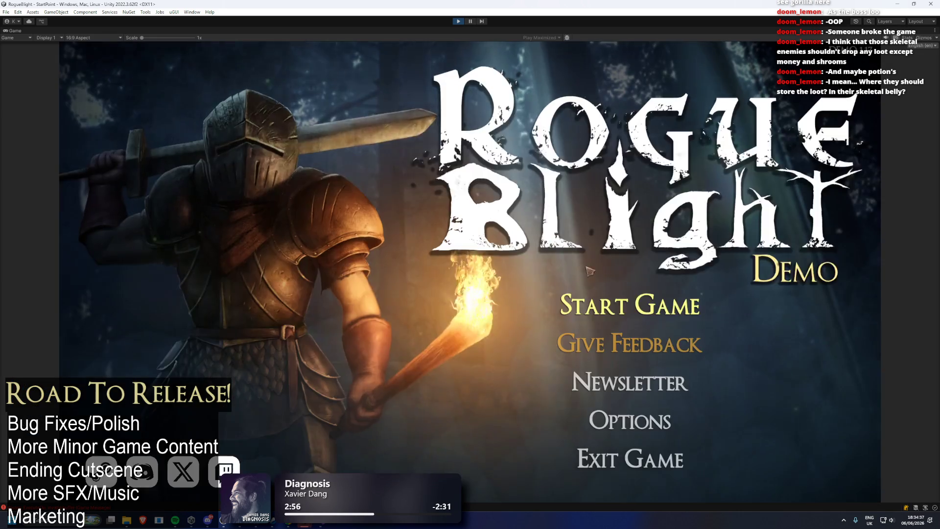
left_click(622, 303)
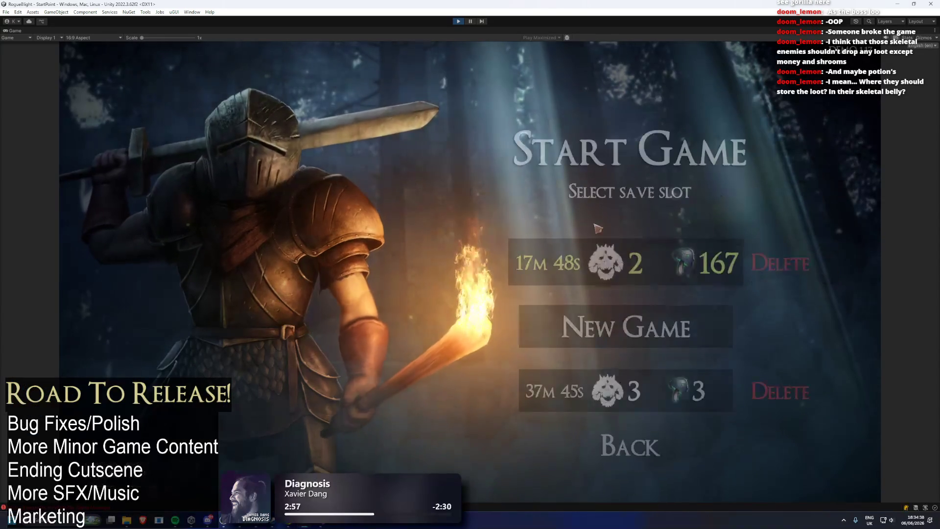
left_click(636, 265)
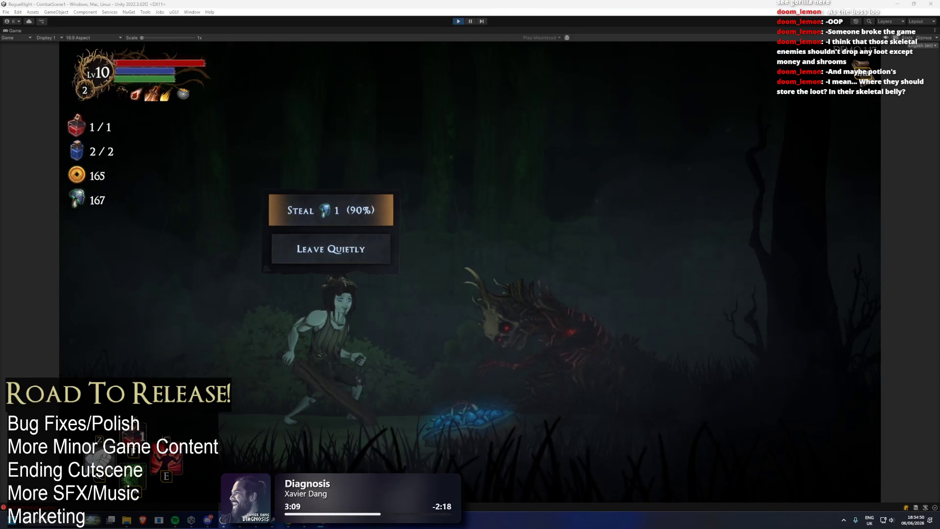
left_click(470, 21)
- Filter the Hierarchy for 'Enable', select Potion_GoldUIMAP, and pause the game
left_click(119, 327)
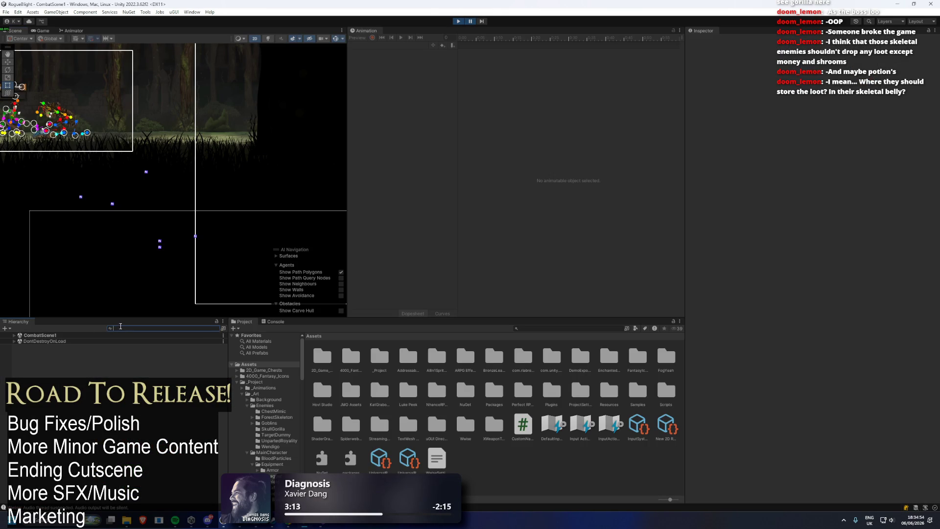
type("t:EnableObjectOnMaxDiffUnlocked")
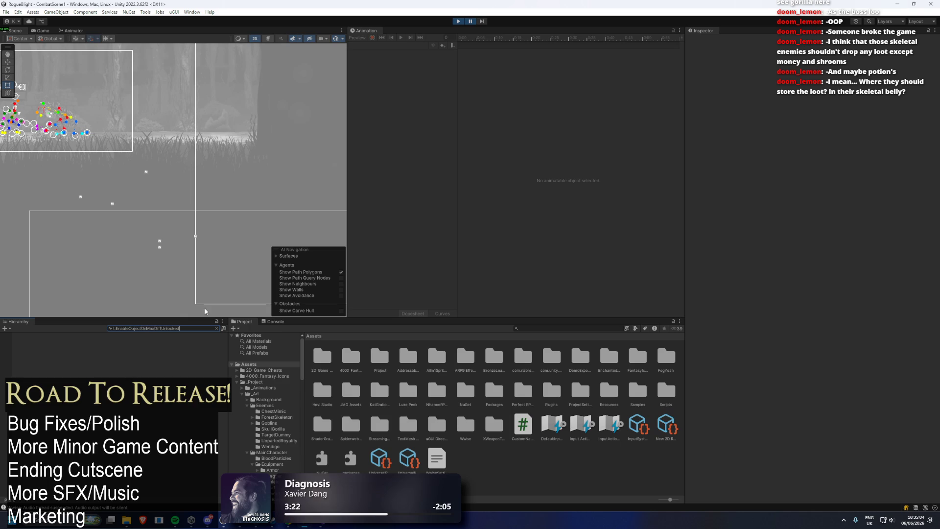
key("ctrl+a")
key("BackSpace")
type("t:Ena")
type("ble")
left_click(101, 342)
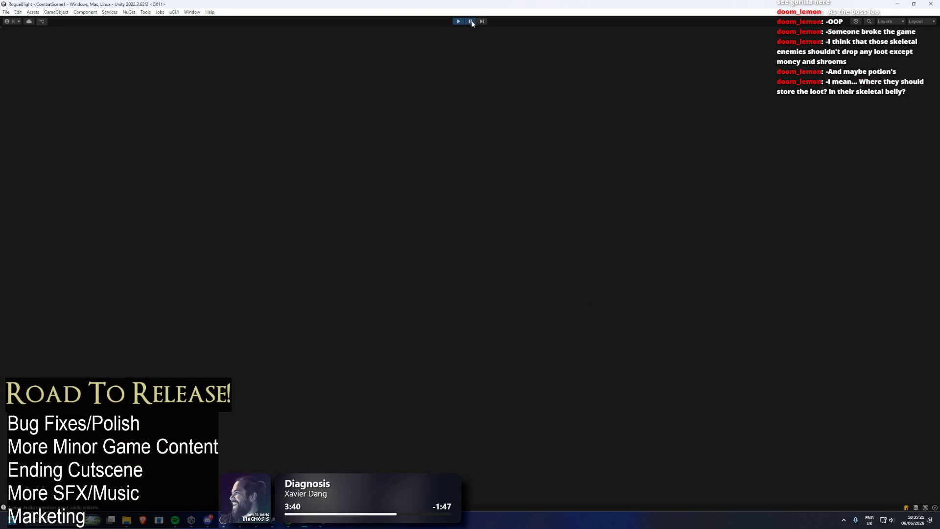
left_click(471, 22)
- Filter the Hierarchy by t:EnableObjectOnMaxDiffUnlock and expand CombatScene1
left_click(132, 327)
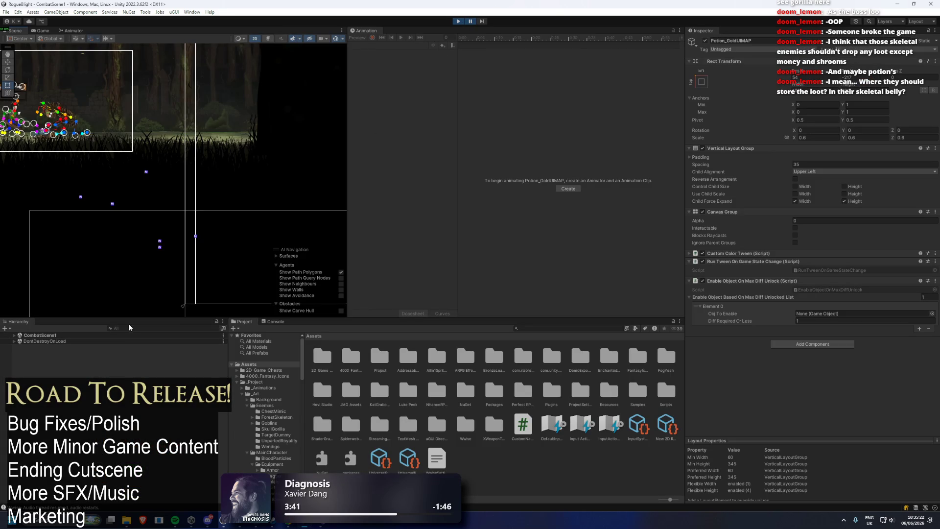
type("t:Enable")
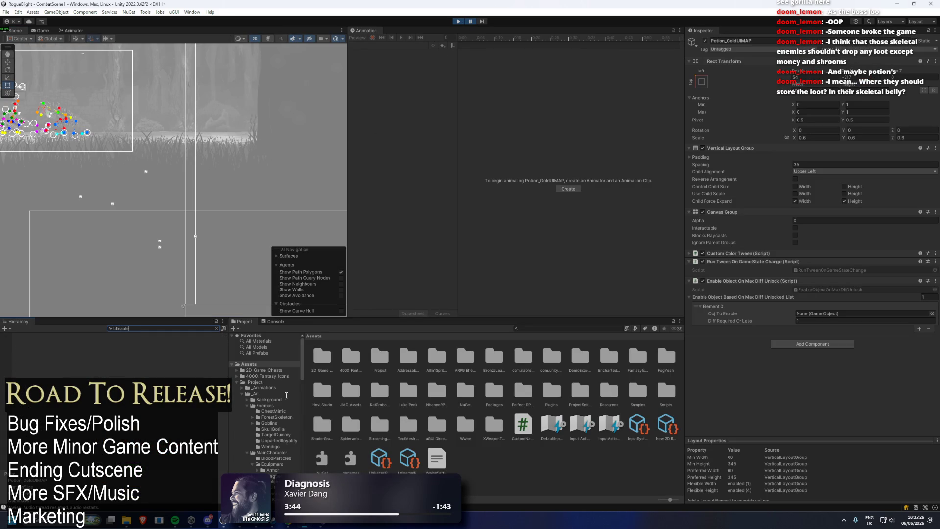
type("ObjectOnMaxDiffUnlock")
key("ctrl+a")
key("BackSpace")
type("t")
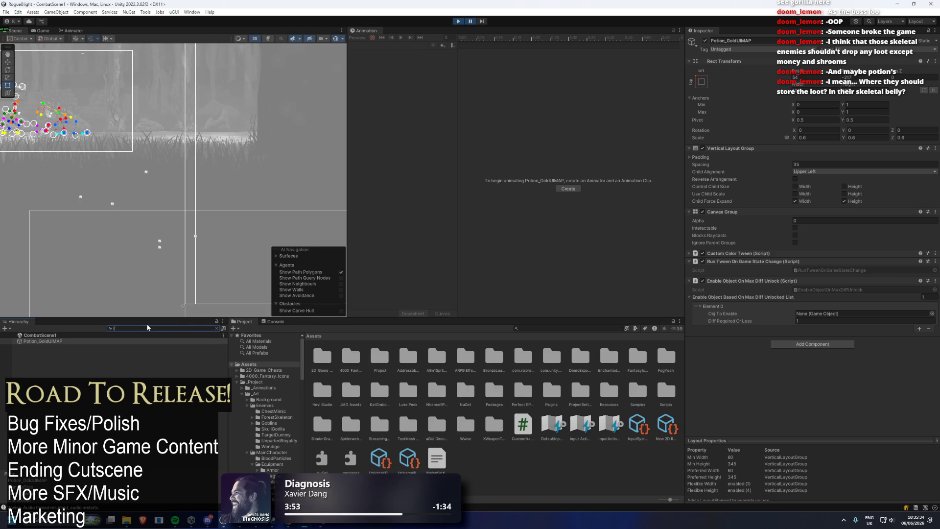
key("ctrl+a")
type("EnableObjectOnMaxDiffUnlock")
key("ctrl+a")
key("BackSpace")
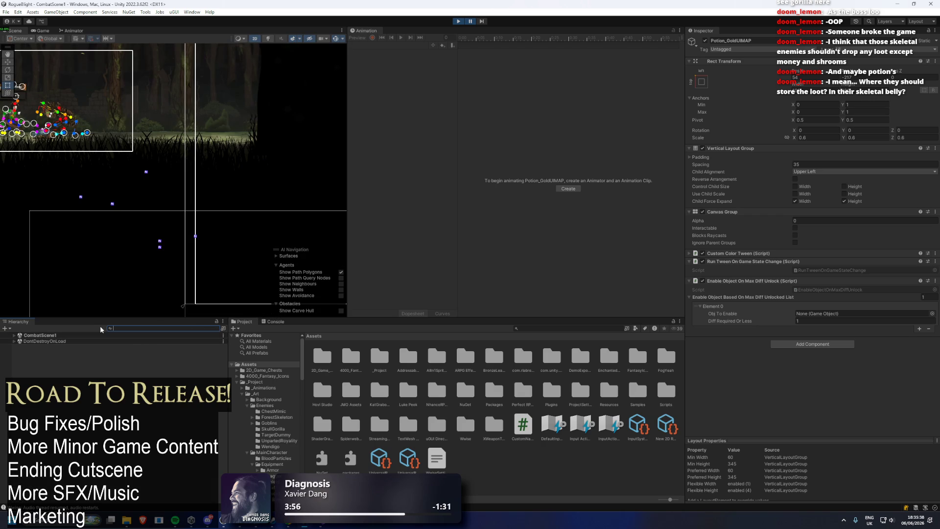
left_click(14, 336)
type("EnableObjectOnMaxDiffUnlock")
- Search the Hierarchy for 'potion' and reveal Potion_GoldUIMAP in the full hierarchy
left_click(182, 329)
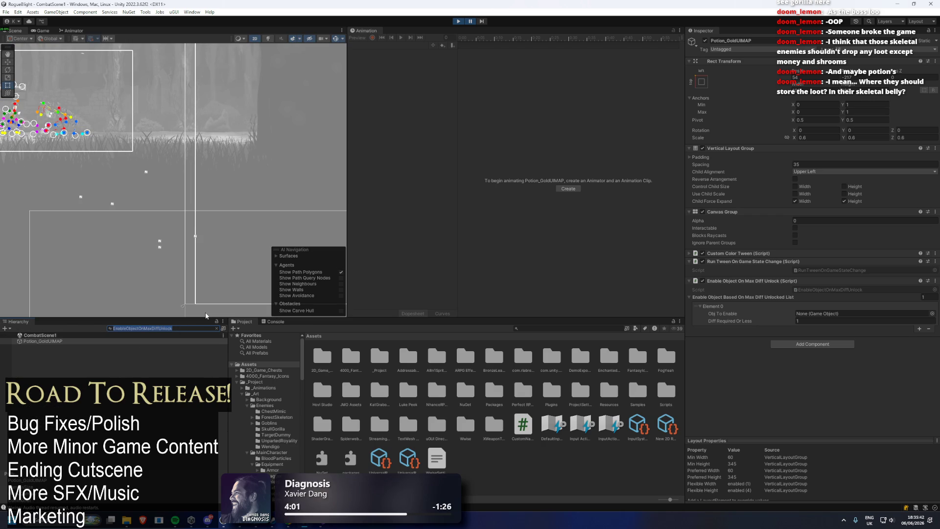
type("potion")
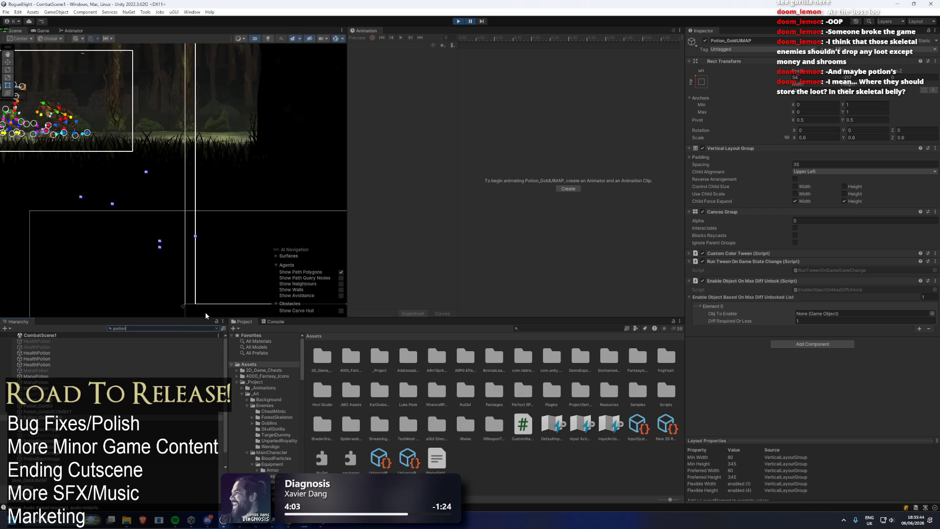
left_click(49, 412)
left_click(49, 417)
double_click(119, 329)
key("BackSpace")
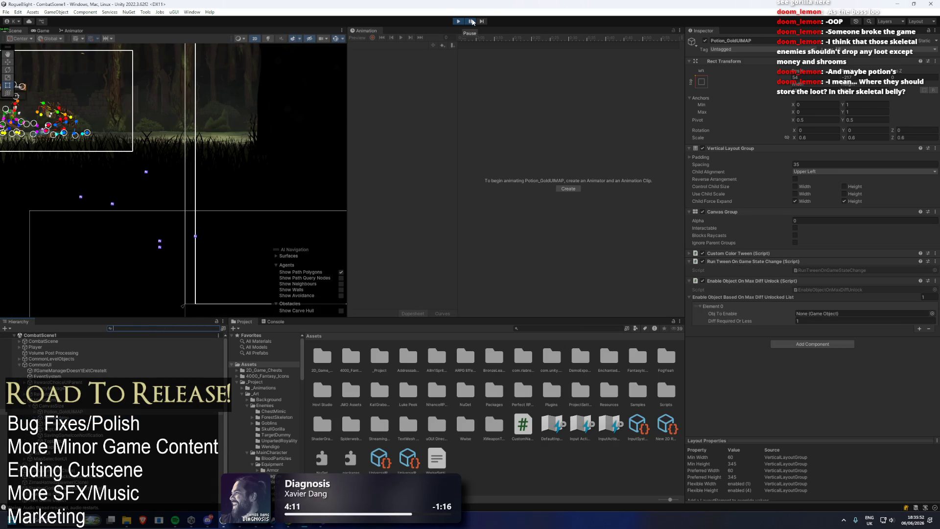
scroll(377, 211, "up", 1)
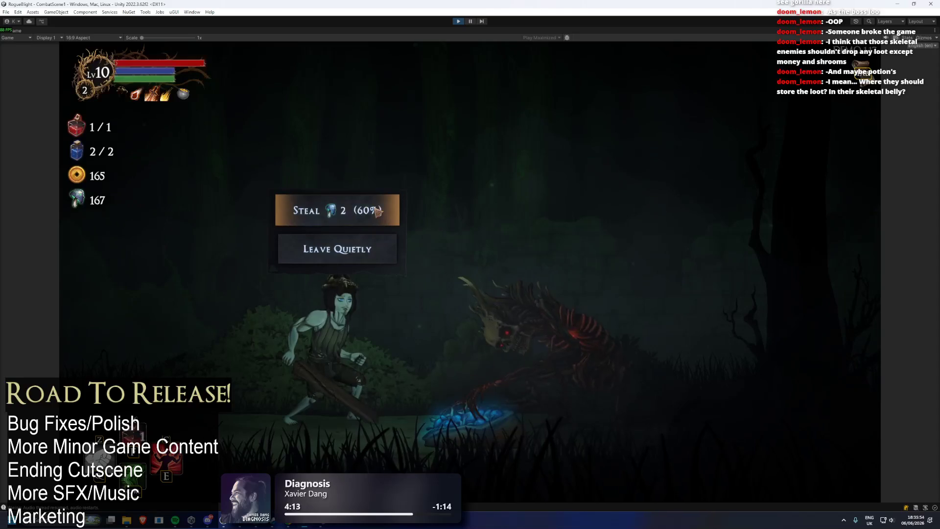
- Dismiss the steal prompt, set every enemy's health to 1 with the F2 cheat, fight, then exit Play mode
left_click(382, 204)
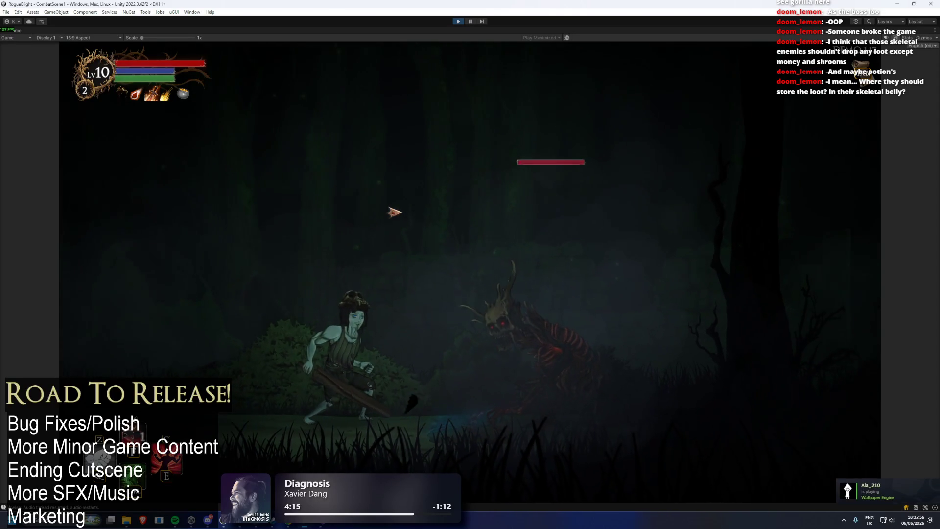
key("F2")
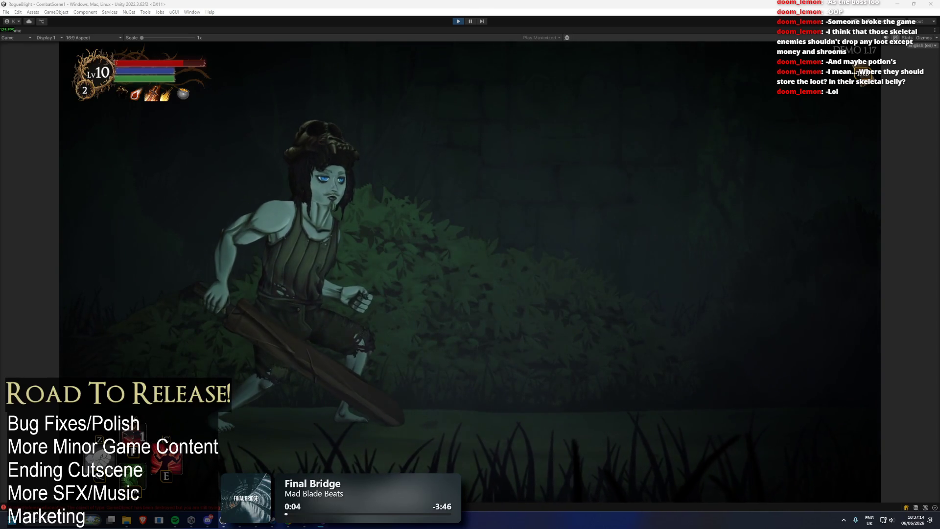
key("ctrl+p")
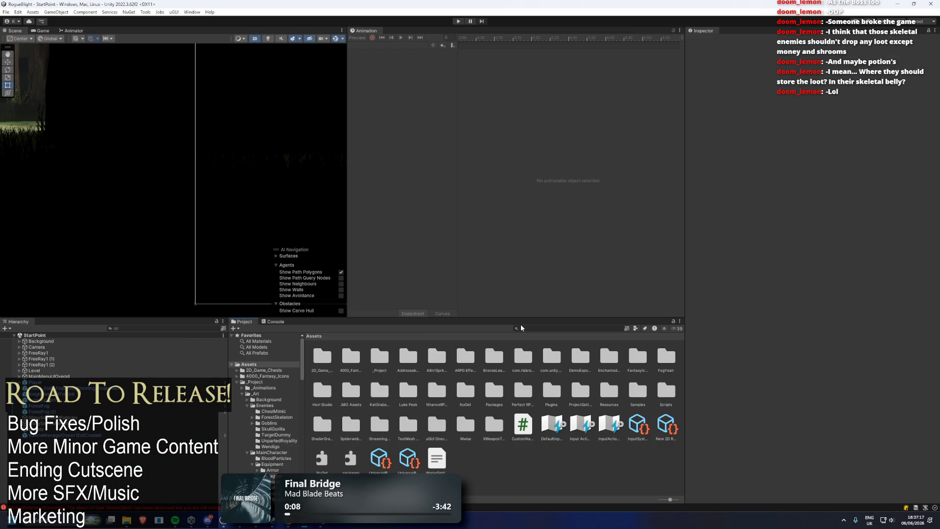
- Open the CommonUI prefab from a 'common ui' project search and select Potion_GoldUIMAP
left_click(521, 328)
type("comm")
type("on ui")
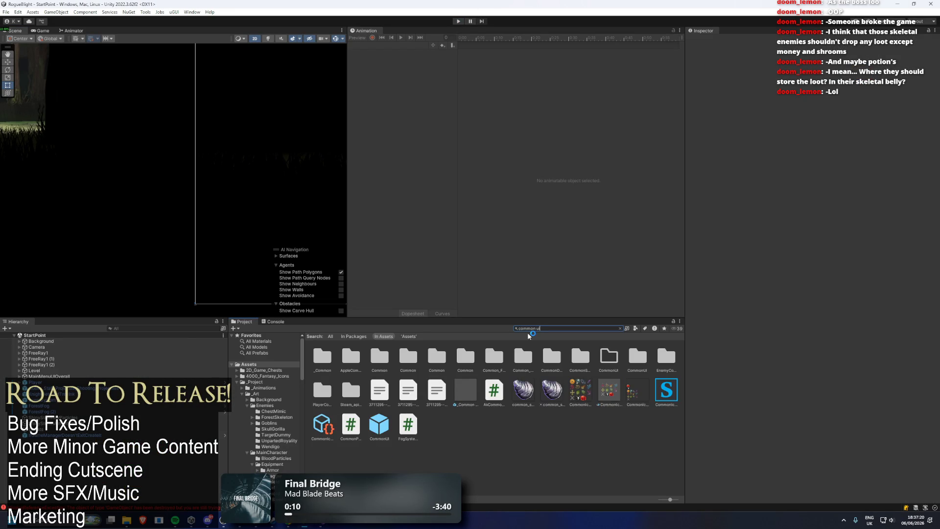
double_click(377, 356)
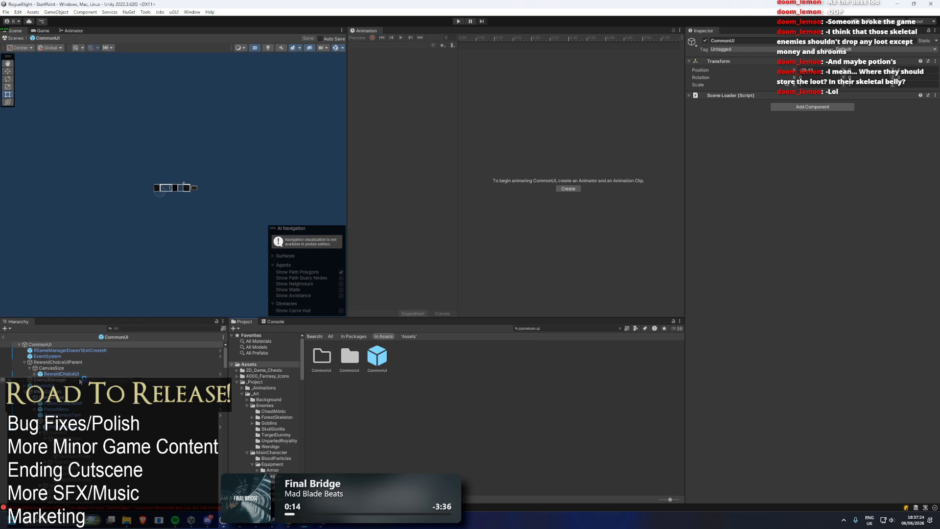
left_click(73, 427)
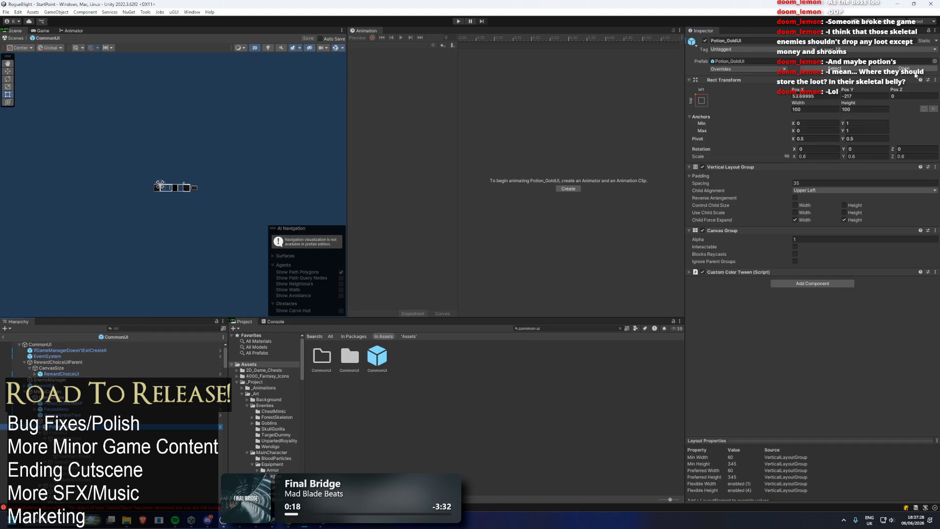
scroll(89, 400, "down", 5)
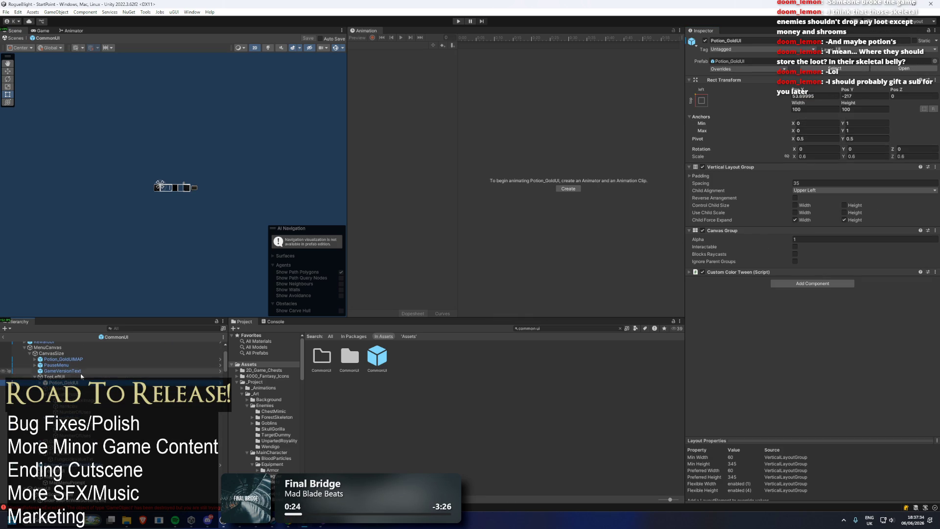
left_click(40, 383)
left_click(63, 400)
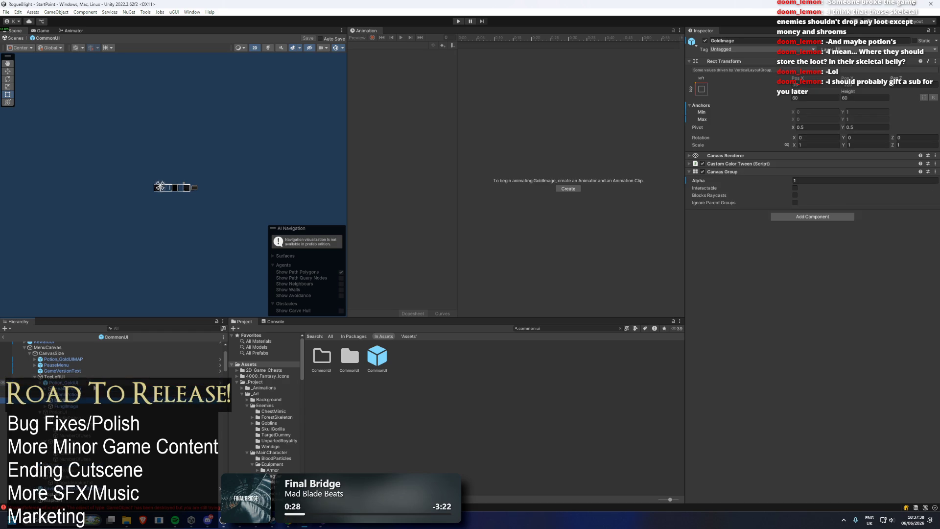
left_click(109, 381)
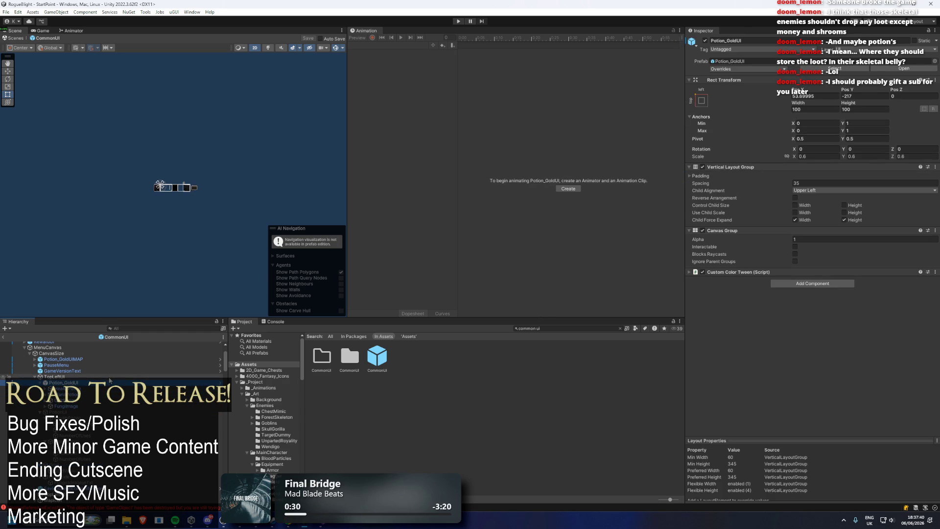
left_click(63, 371)
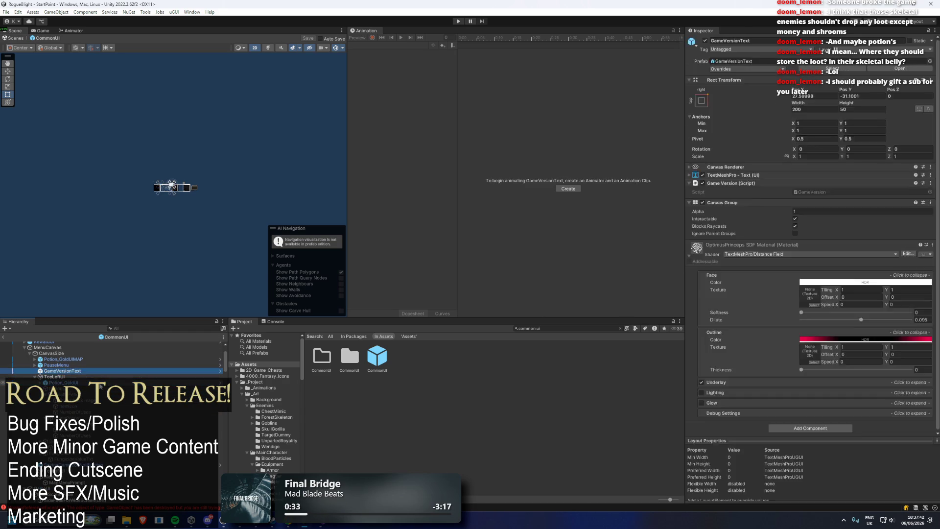
left_click(98, 359)
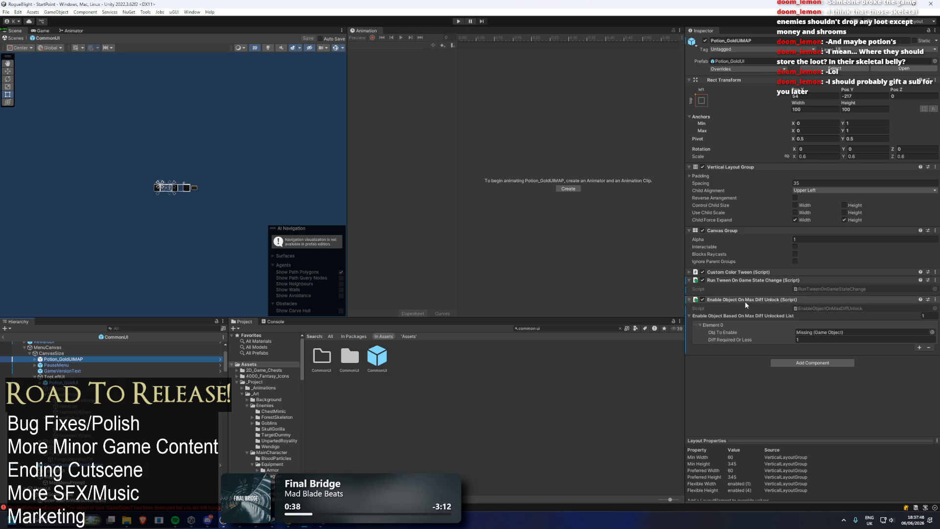
- Remove the Enable Object On Max Diff Unlock component and save the prefab
left_click(751, 280)
left_click(752, 280)
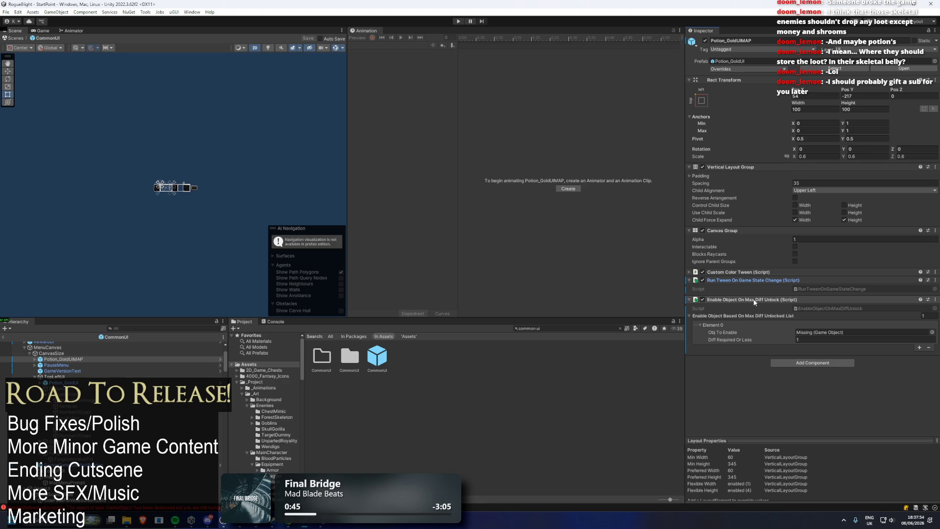
right_click(754, 302)
left_click(797, 316)
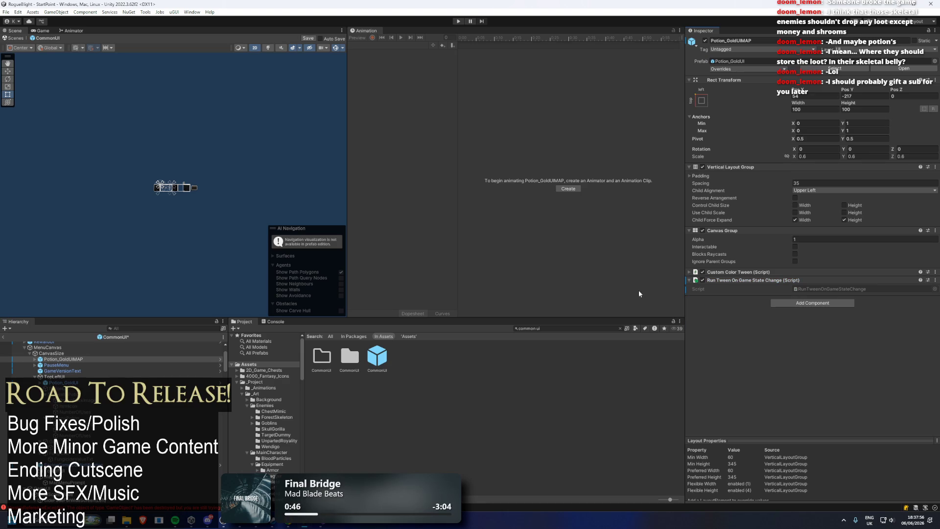
key("ctrl+s")
- Open the StartPoint scene via a 'start point' project search, then search for 'forest skeleton prefa'
key("ctrl+f")
type("start")
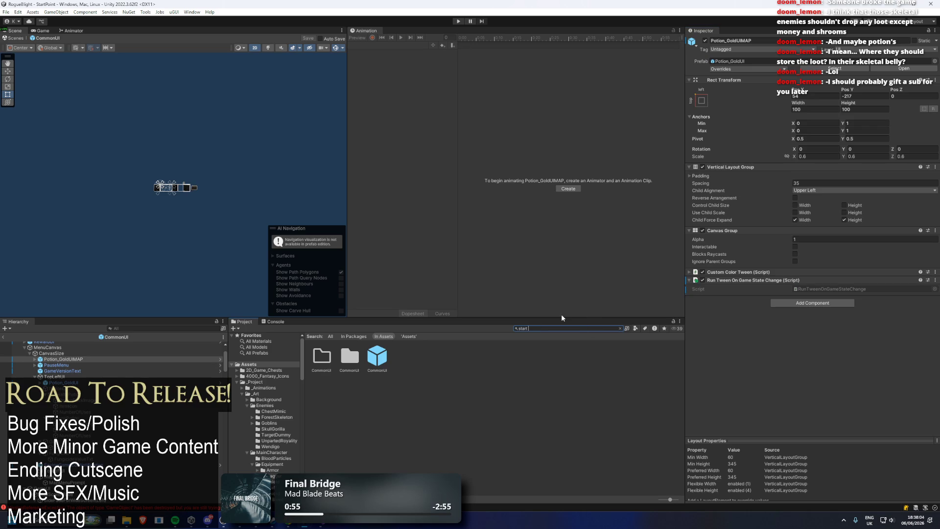
type("rt poinbt")
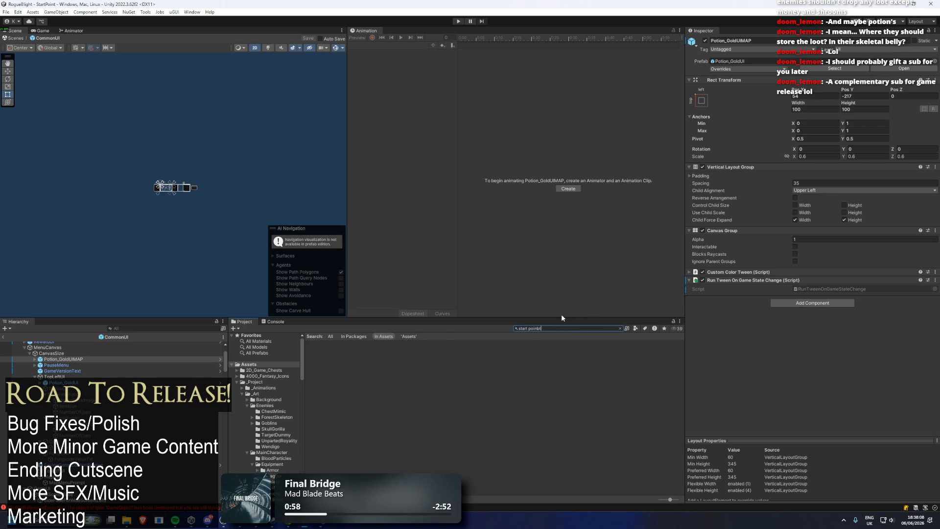
key("BackSpace")
key("BackSpace")
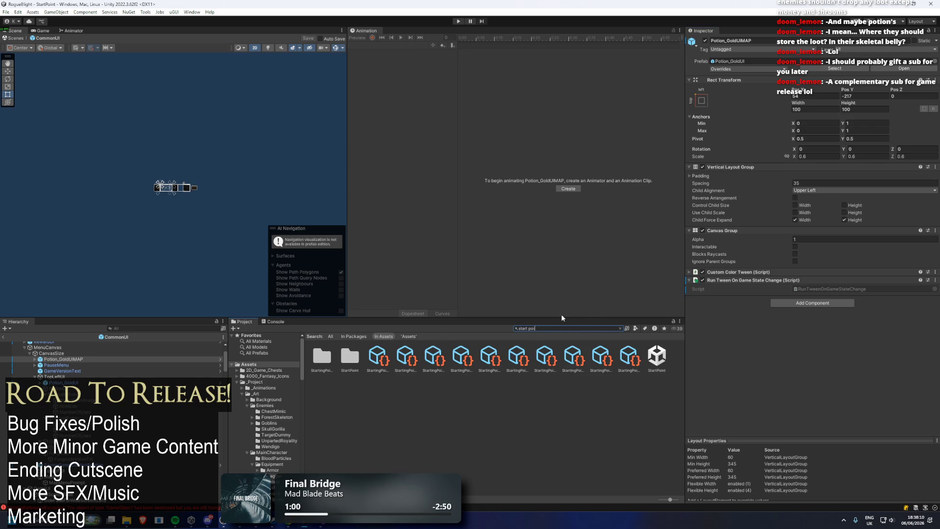
type("nt")
left_click(366, 359)
double_click(352, 361)
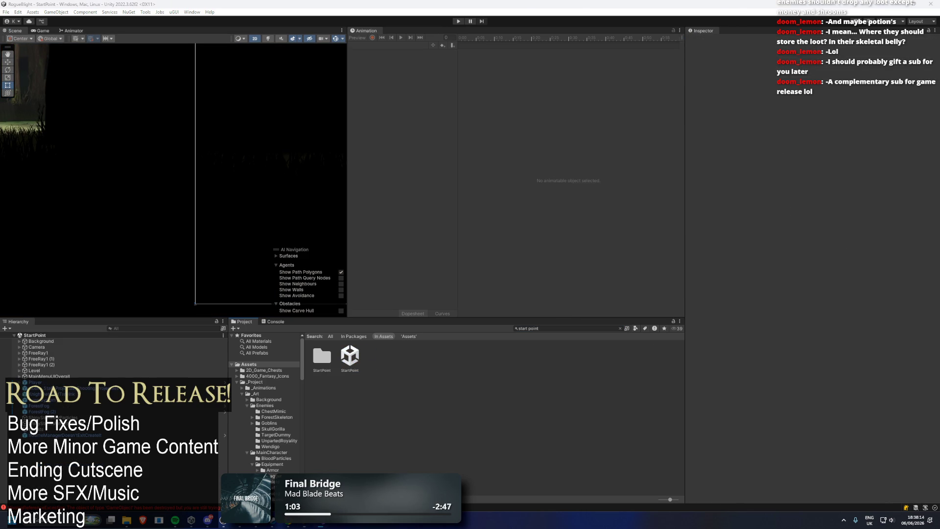
left_click(562, 328)
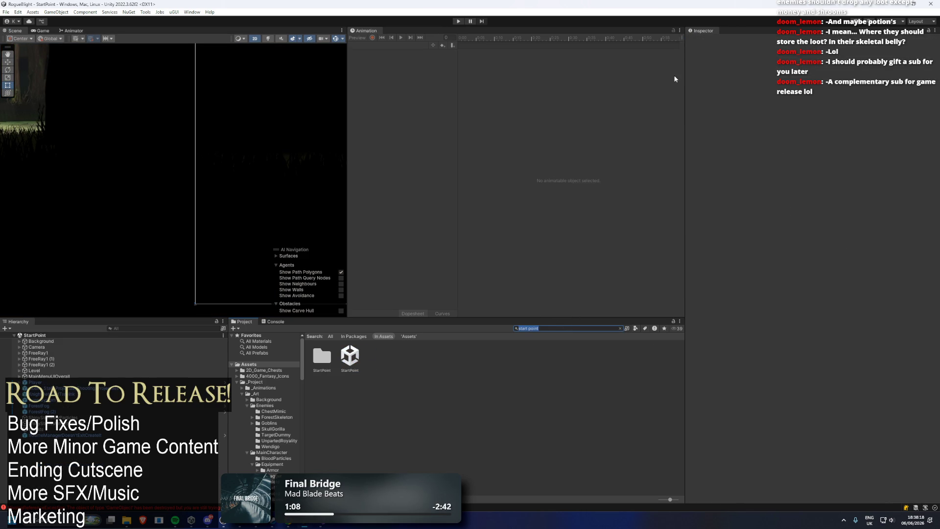
type("forest skeleton pre")
type("fa")
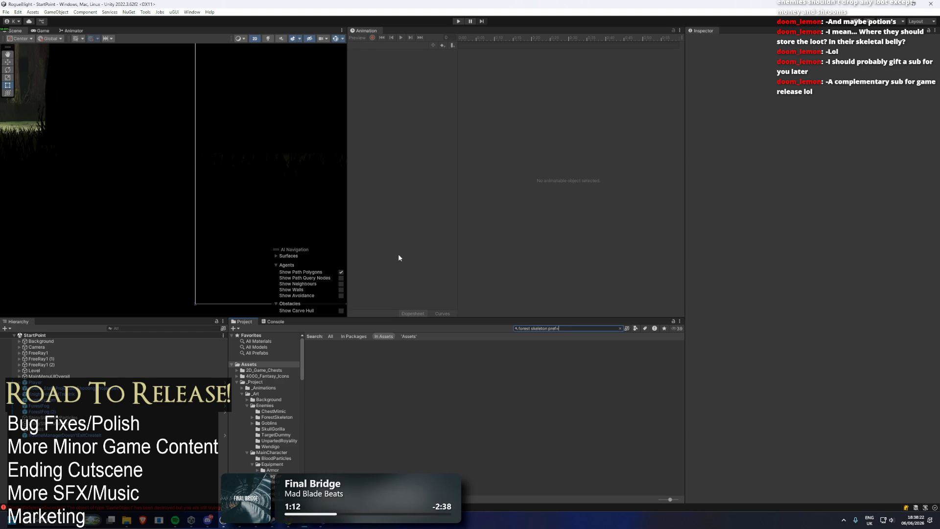
- Select the ForestSkeleton prefab and open its WeaponOrShieldDropList asset
key("BackSpace")
key("BackSpace")
key("BackSpace")
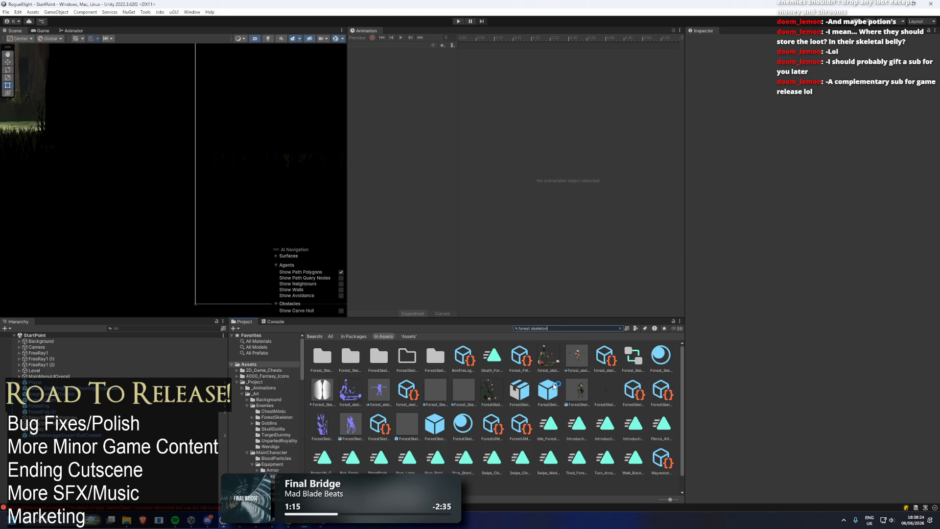
left_click(443, 419)
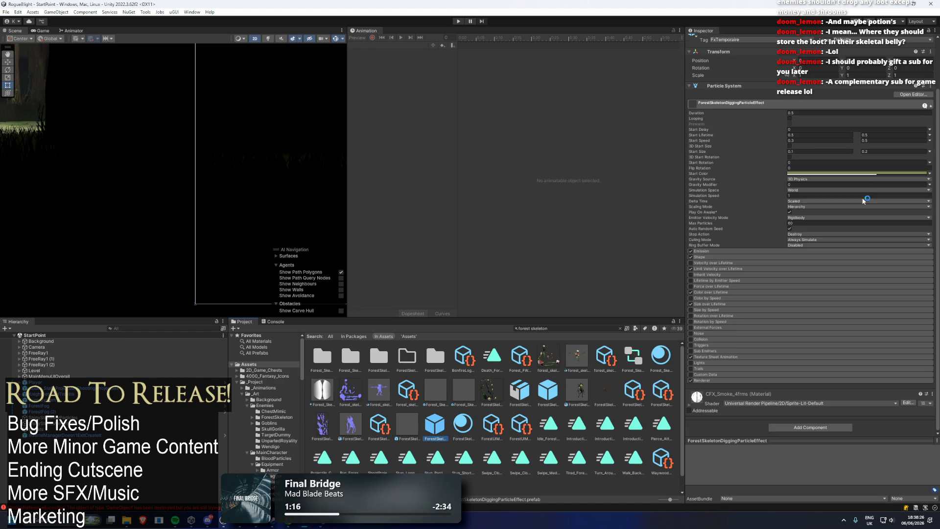
left_click(547, 391)
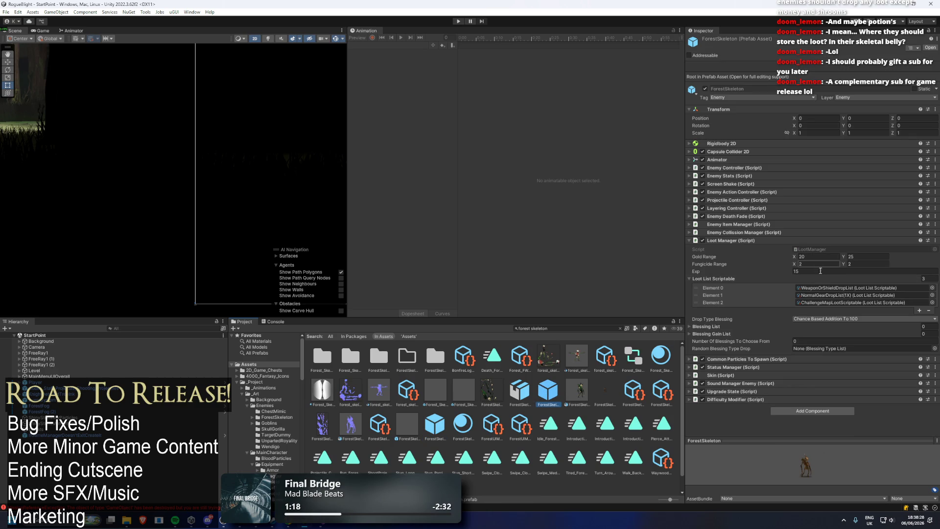
left_click(829, 294)
left_click(833, 288)
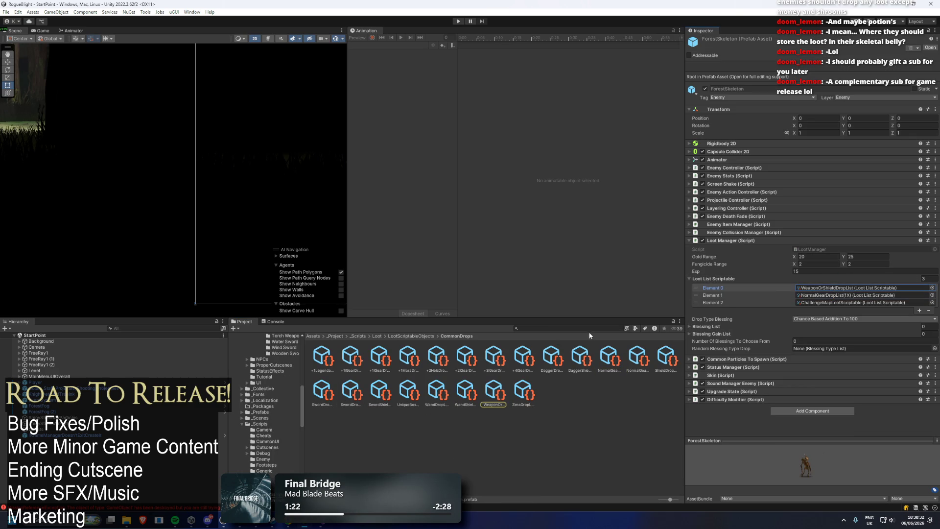
left_click(507, 389)
- Expand WeaponOrShieldDropList Elements 3–9, then open NormalGearDropList(1X) and expand Element 12
scroll(877, 186, "down", 15)
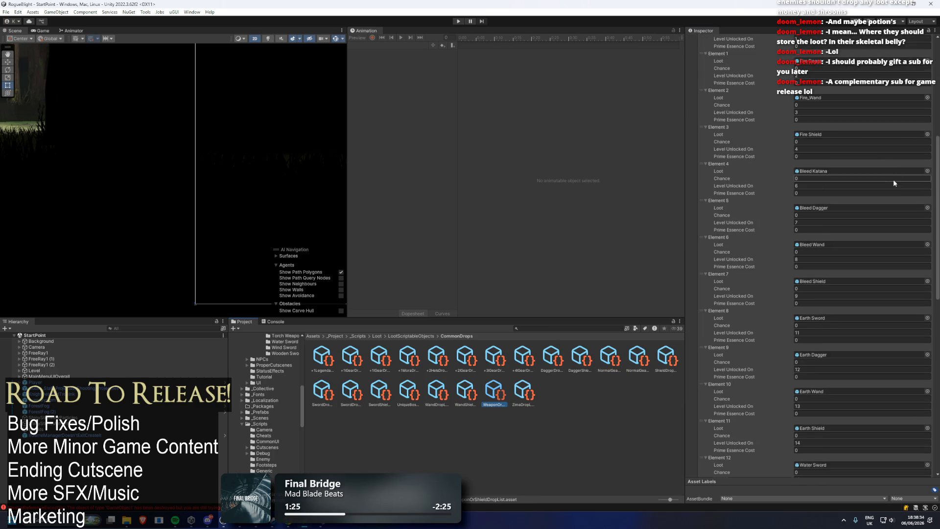
scroll(891, 188, "up", 15)
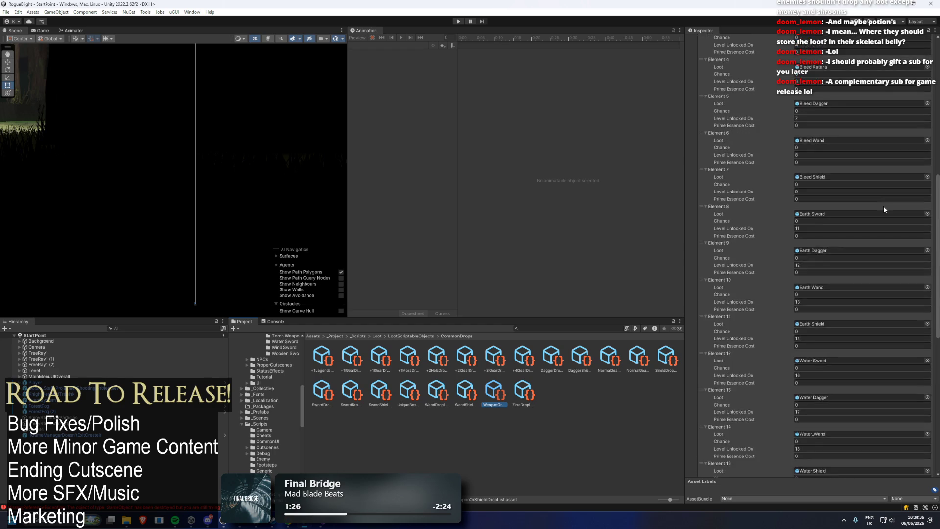
scroll(880, 215, "up", 5)
left_click(723, 219)
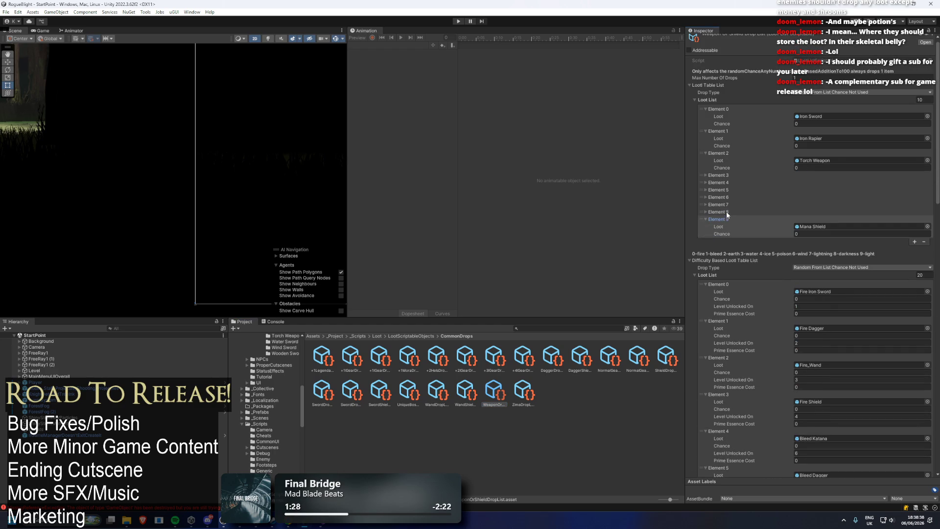
left_click(727, 212)
left_click(727, 204)
left_click(728, 197)
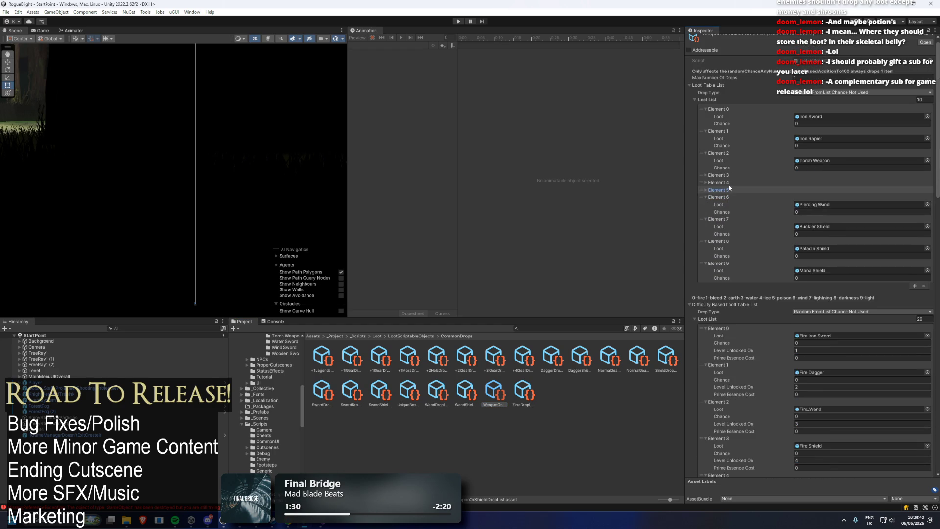
left_click(728, 182)
left_click(728, 175)
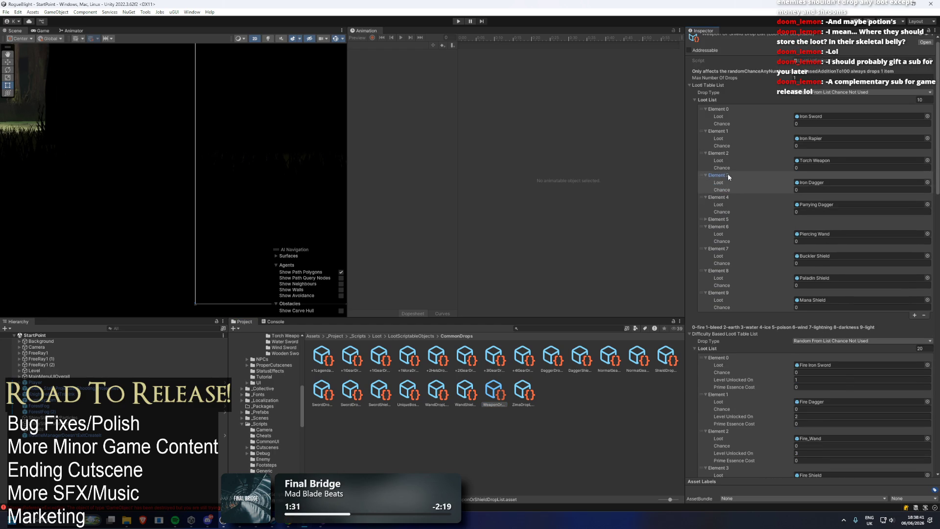
left_click(610, 359)
left_click(733, 330)
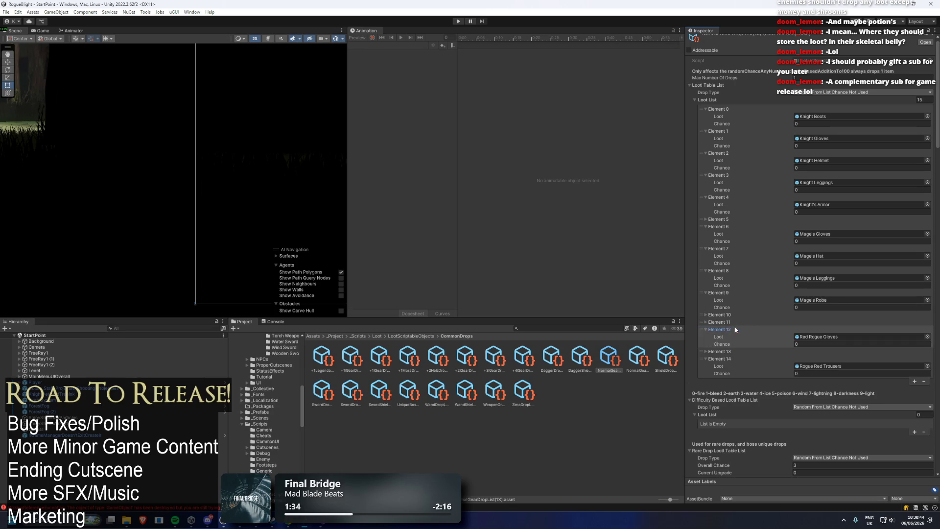
- Collapse rare-list Elements 11, 14 and 15, then set the rare Loot List size to 18
left_click(728, 322)
scroll(759, 299, "down", 3)
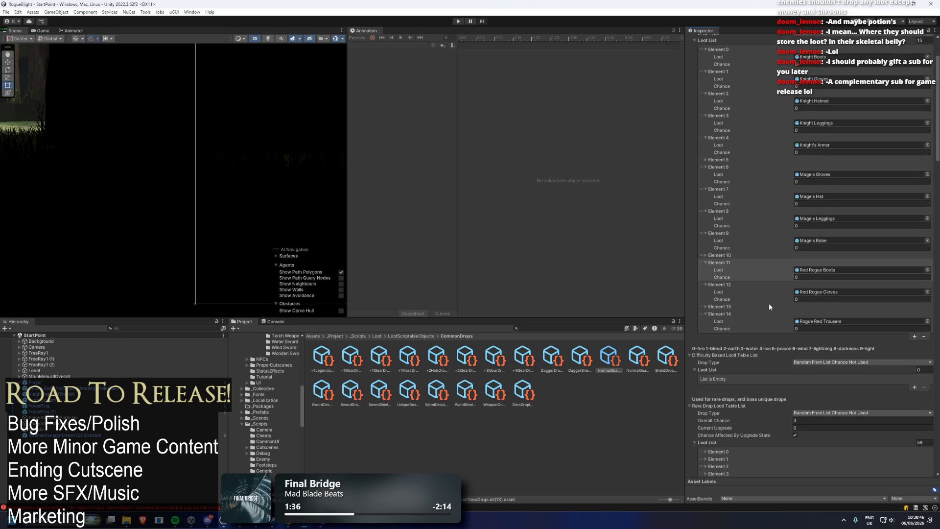
scroll(769, 301, "down", 7)
scroll(798, 348, "down", 6)
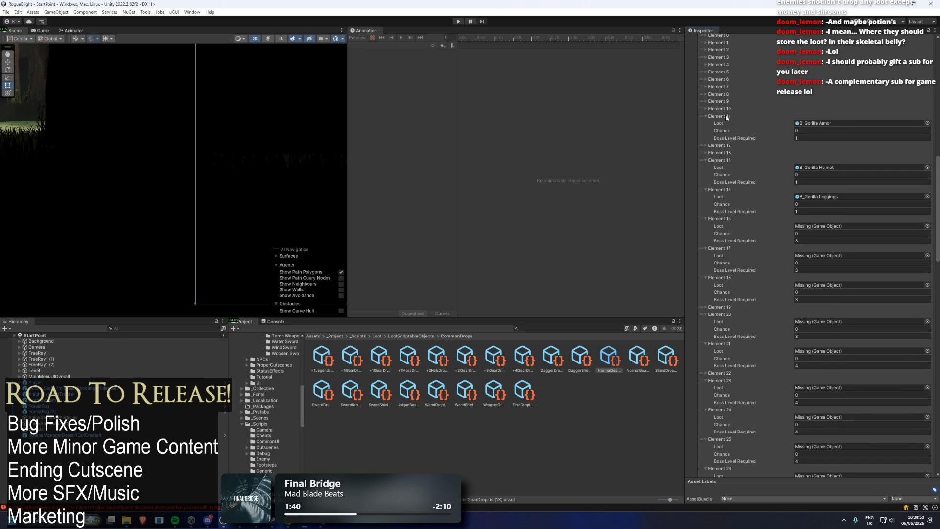
left_click(726, 116)
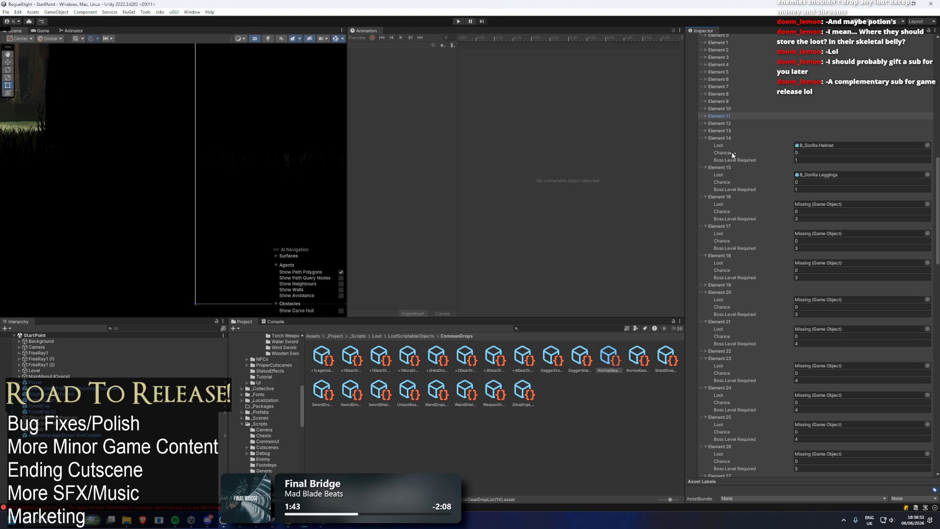
left_click(713, 181)
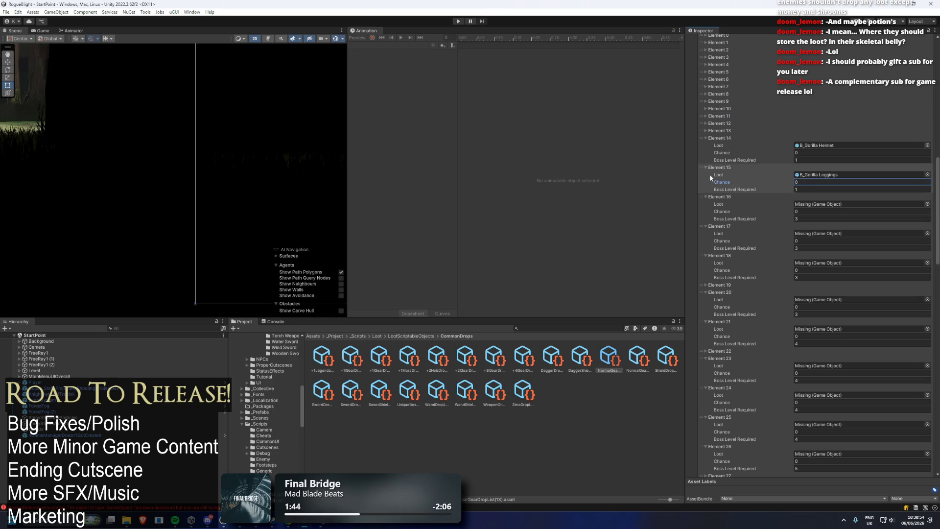
left_click(718, 138)
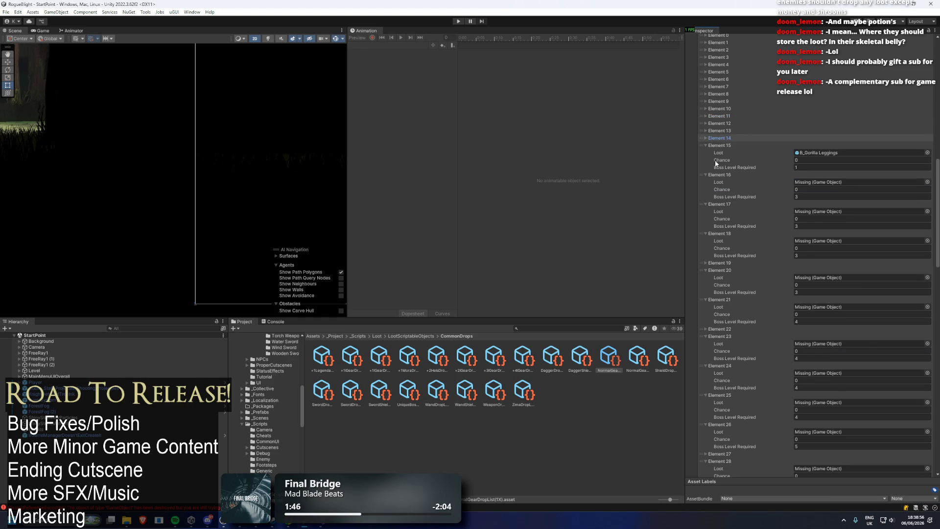
left_click(719, 145)
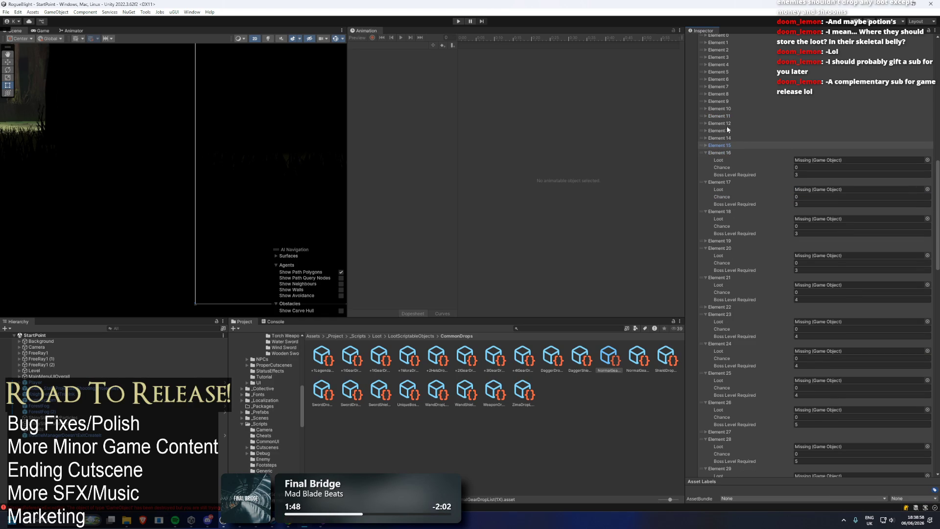
scroll(794, 153, "up", 2)
left_click(921, 65)
type("18")
key("Return")
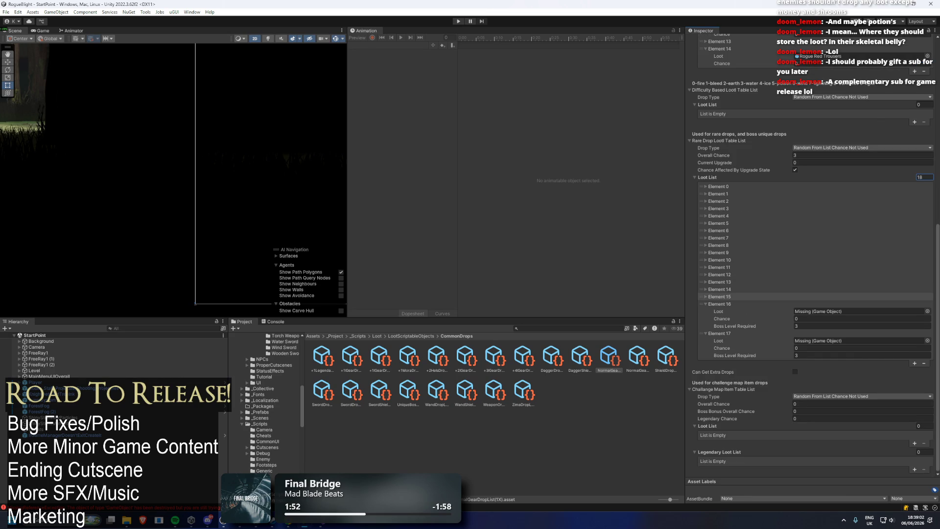
- Shrink the rare Loot List to 16 entries
left_click(920, 177)
type("16")
key("Return")
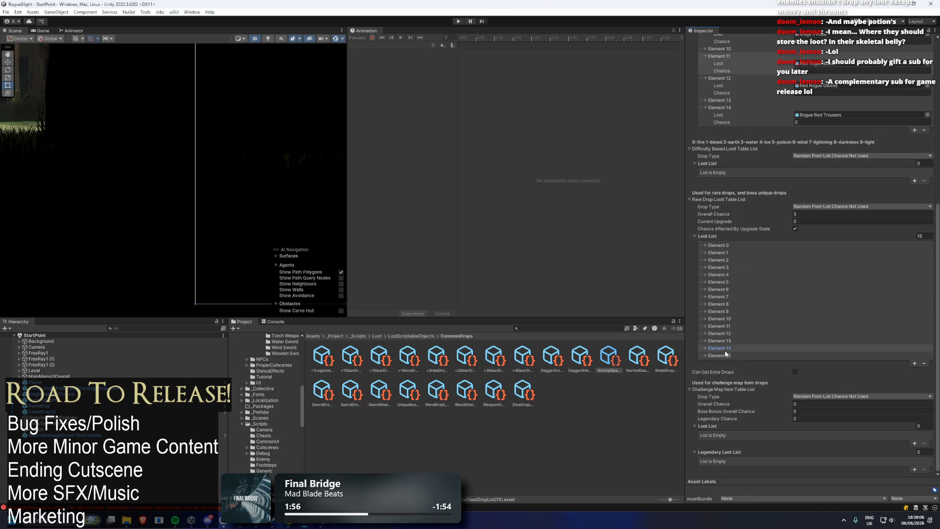
- Expand Elements 0 through 14 to check each entry's loot
left_click(729, 348)
left_click(727, 334)
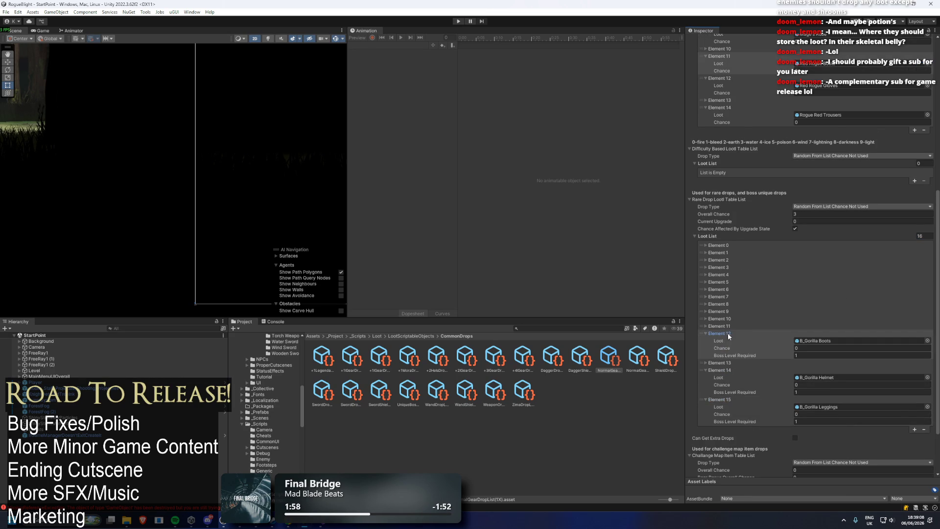
left_click(733, 333)
left_click(730, 340)
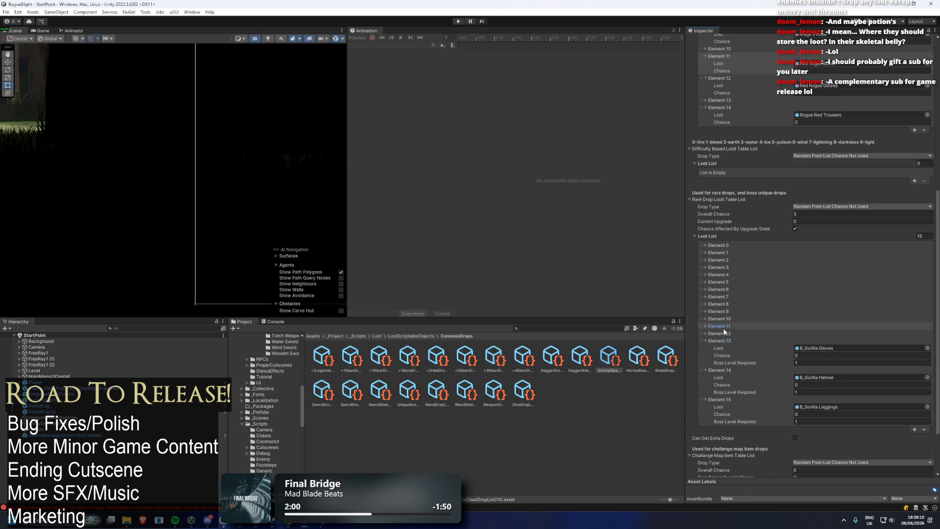
left_click(724, 326)
left_click(722, 356)
left_click(720, 318)
left_click(720, 311)
left_click(722, 304)
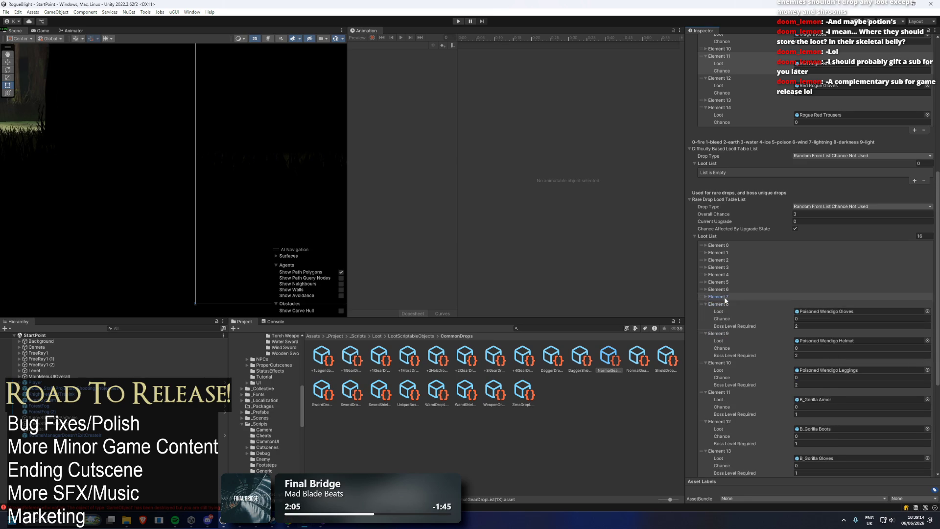
left_click(725, 297)
left_click(726, 289)
left_click(727, 283)
left_click(725, 275)
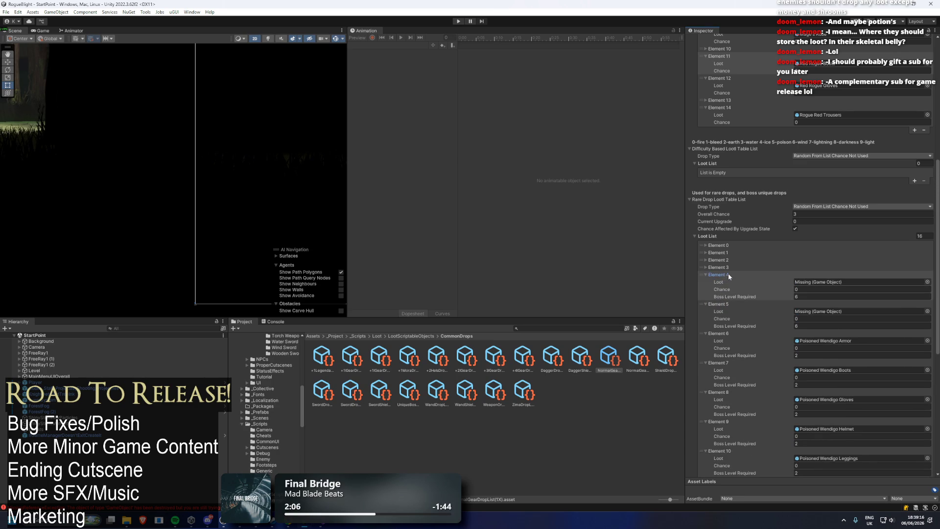
left_click(727, 267)
left_click(725, 259)
left_click(726, 252)
left_click(726, 245)
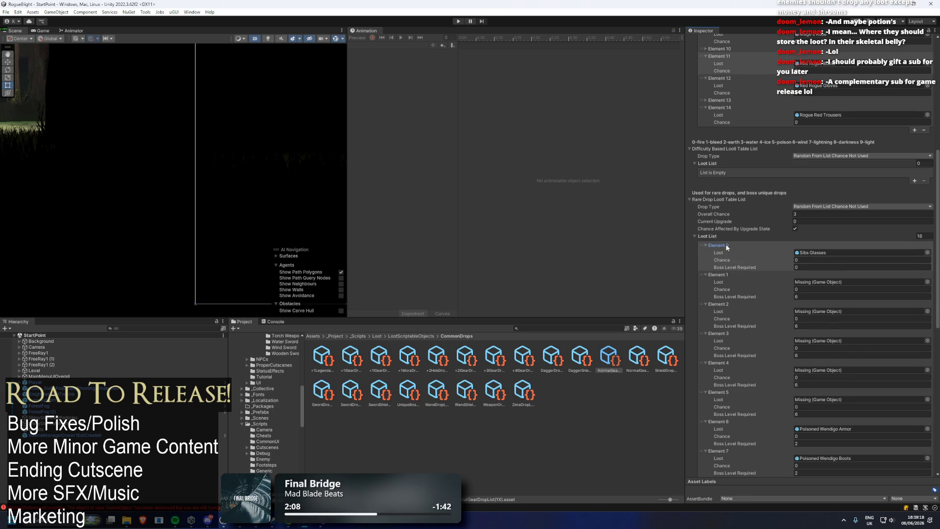
- Delete the Missing (Game Object) entries until 11 valid items remain
left_click(703, 297)
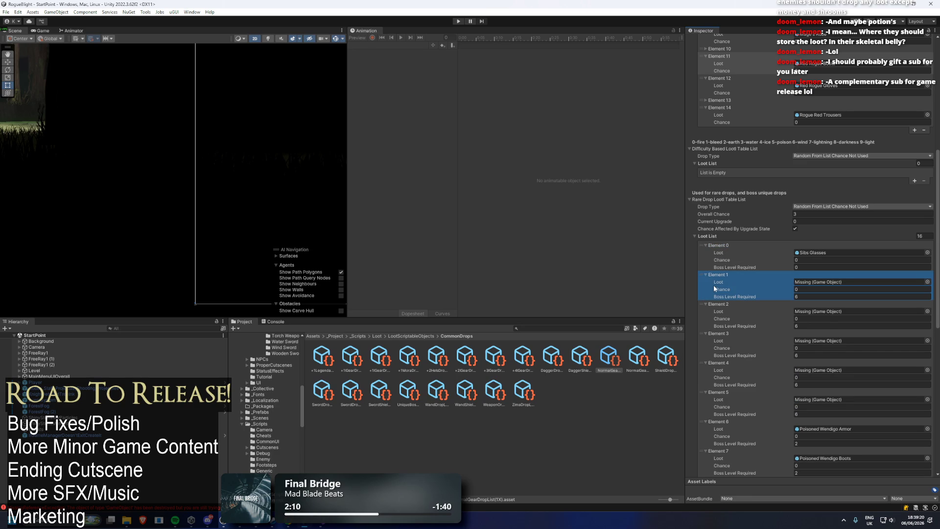
key("Delete")
left_click(712, 288)
left_click(704, 289)
key("Delete")
key("Delete")
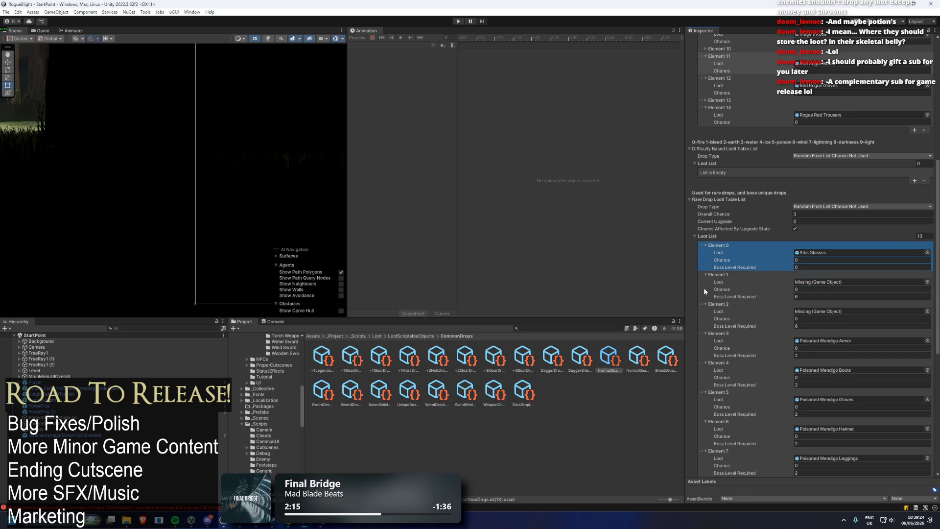
left_click(704, 287)
key("Delete")
left_click(719, 285)
key("Delete")
scroll(778, 272, "down", 3)
scroll(872, 206, "down", 1)
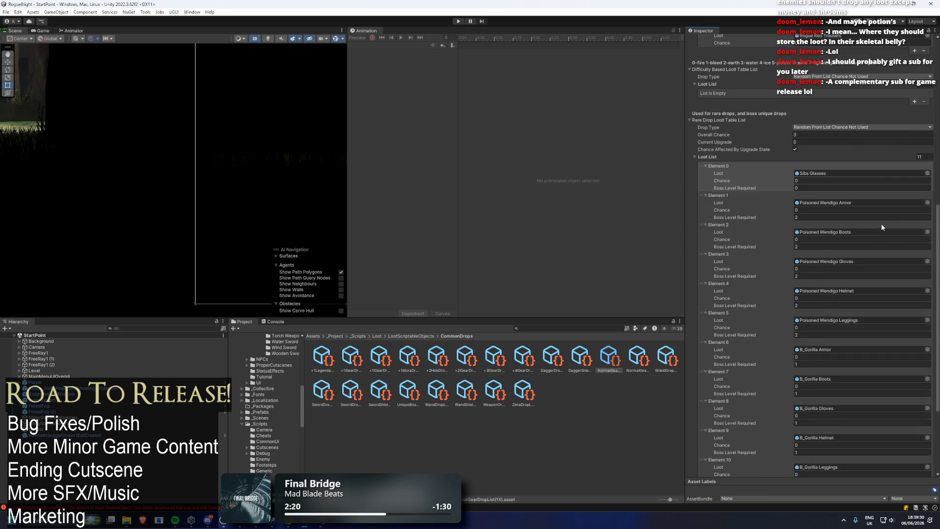
scroll(881, 228, "down", 3)
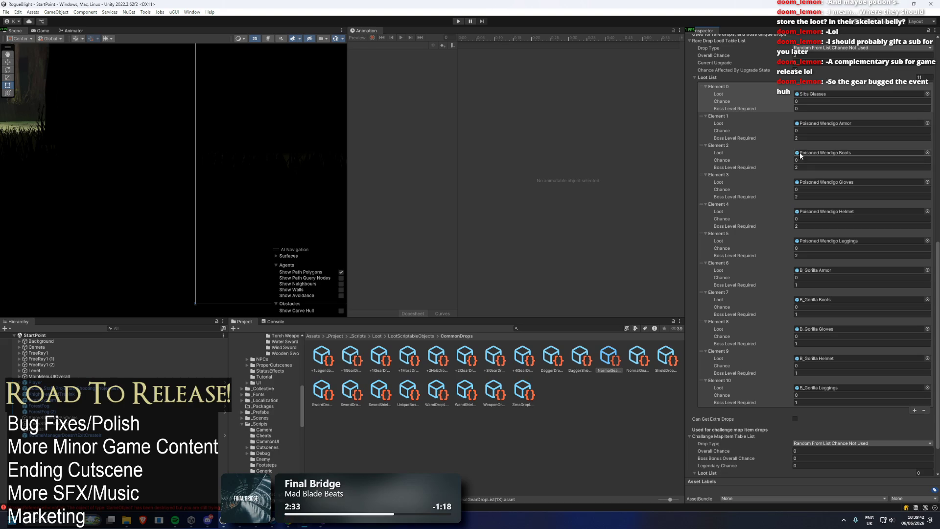
- Copy the cleaned 11-item rare Loot List, then open the NormalGearDropList(2X) asset
right_click(722, 77)
left_click(749, 94)
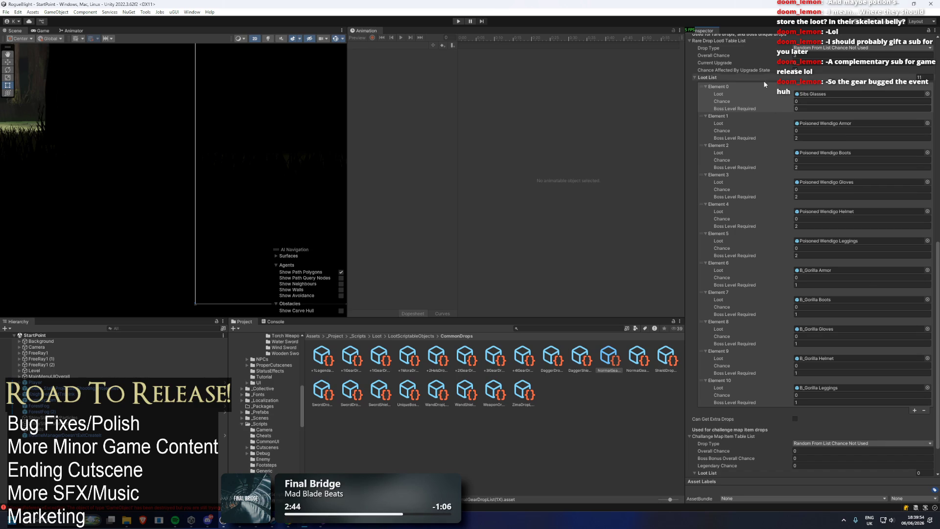
right_click(709, 80)
left_click(739, 96)
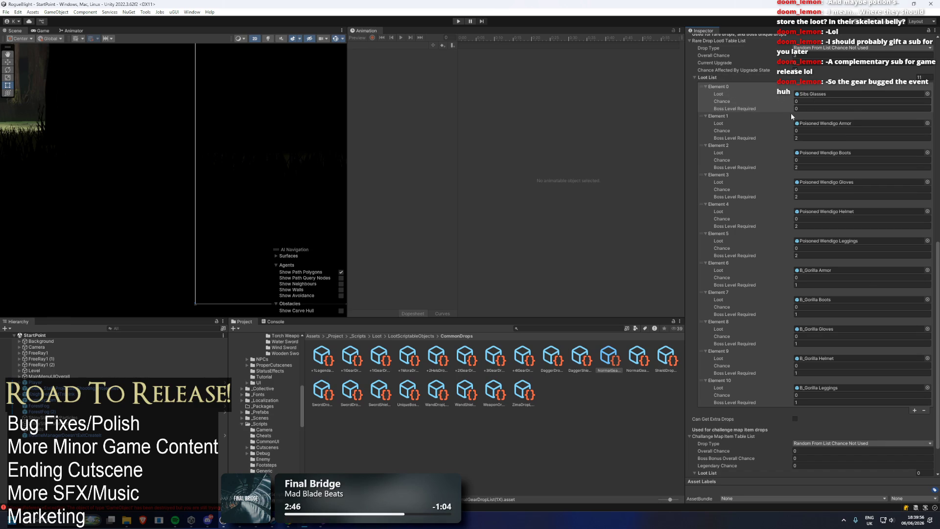
left_click(797, 131)
left_click(642, 357)
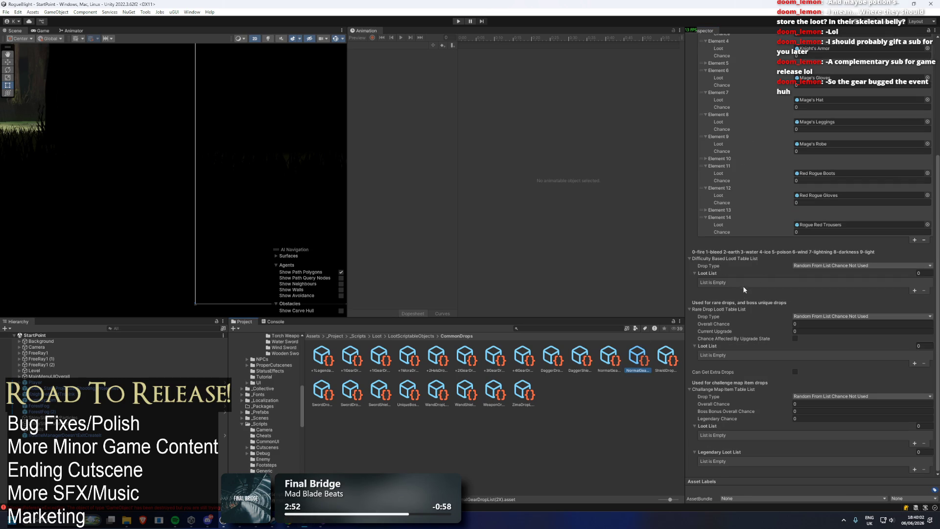
- Paste the cleaned 11-item list over LegendaryGearDropList(1X)'s Loot List
left_click(614, 360)
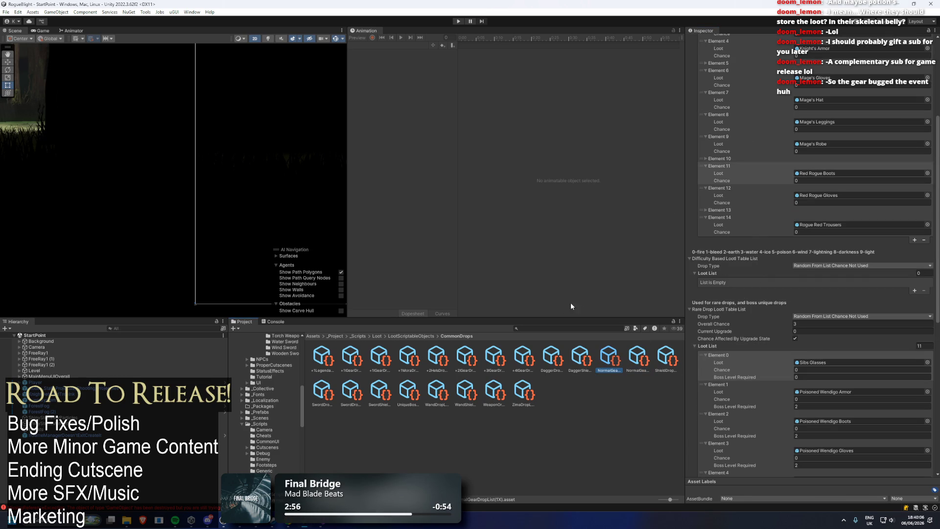
left_click(315, 367)
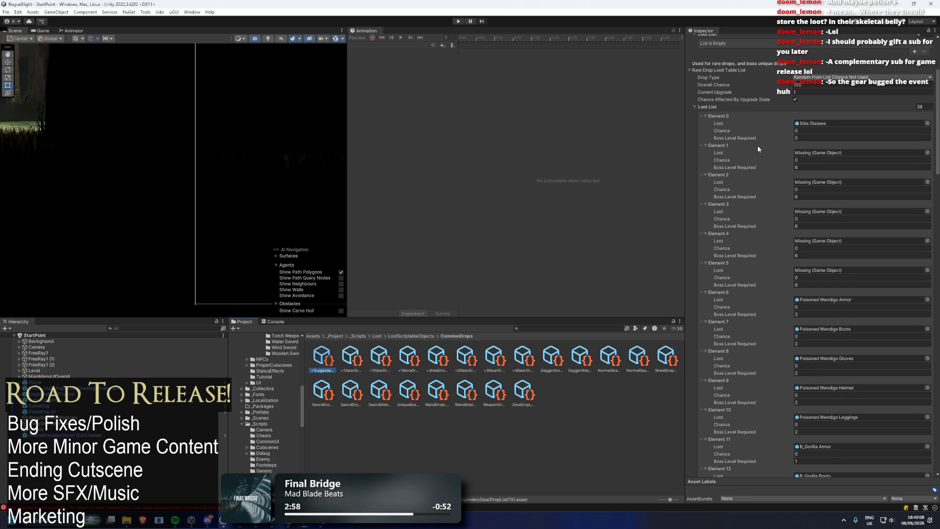
right_click(707, 108)
left_click(742, 132)
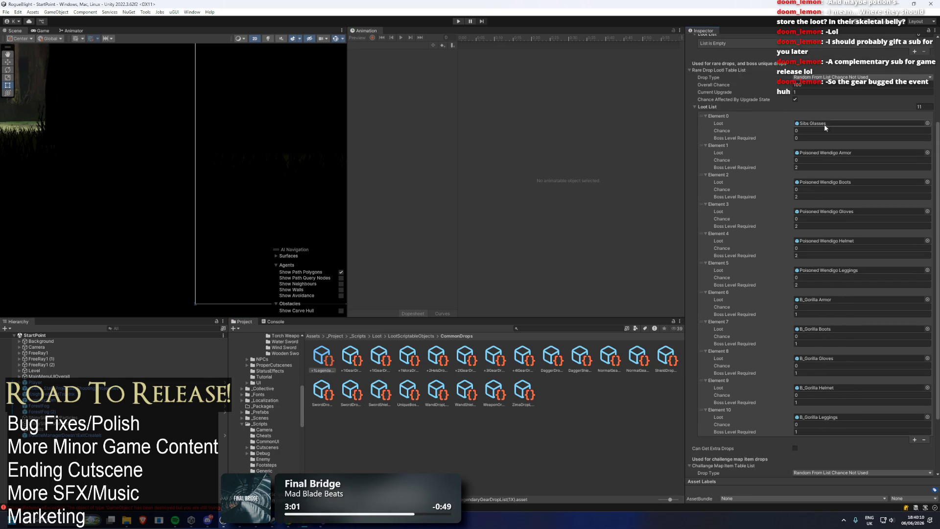
- Paste the cleaned 11-item list into the next gear drop asset's Loot List
left_click(351, 360)
scroll(799, 159, "down", 5)
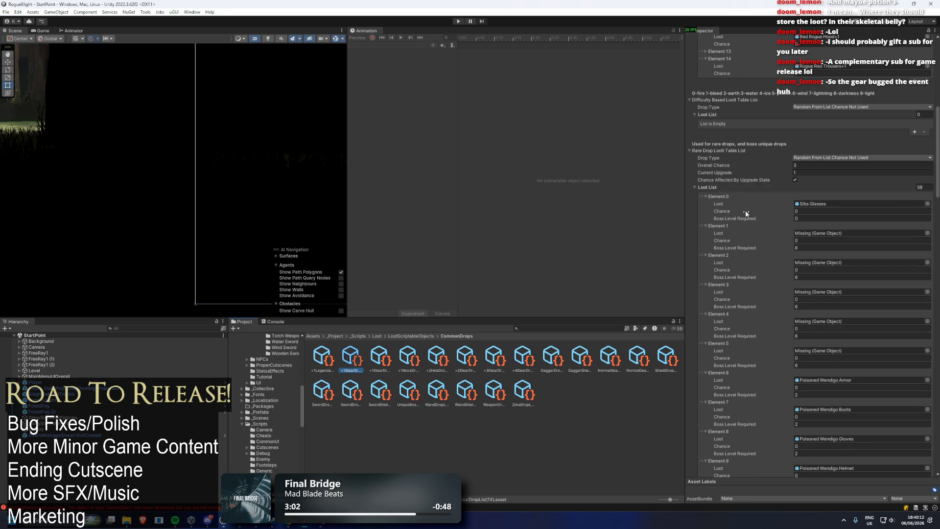
right_click(706, 187)
left_click(734, 212)
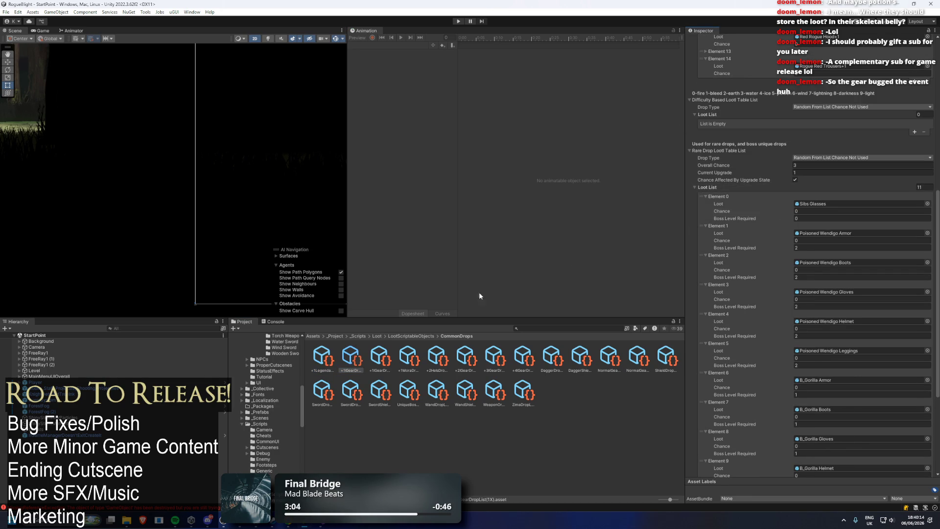
left_click(380, 355)
key("Right")
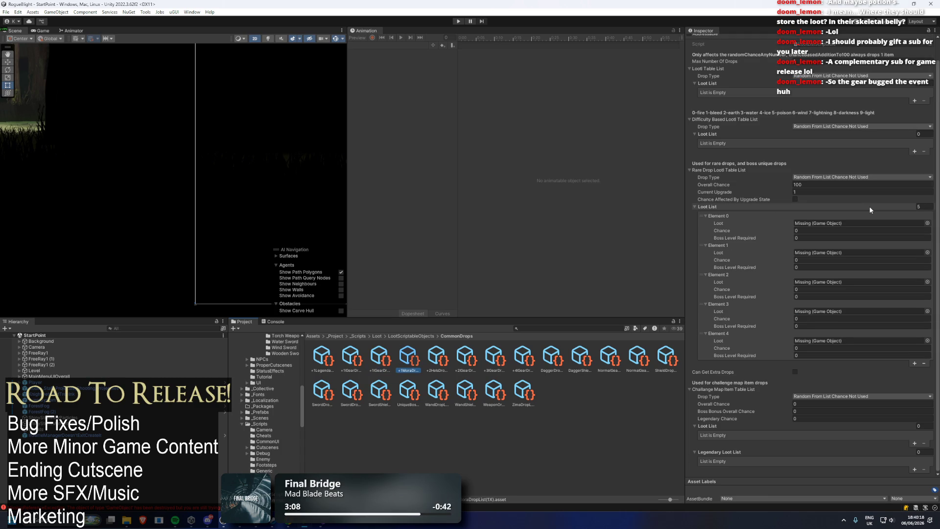
- Paste the clean 11-item list over the +2 gear drop asset's rare-drop loot list
left_click(923, 206)
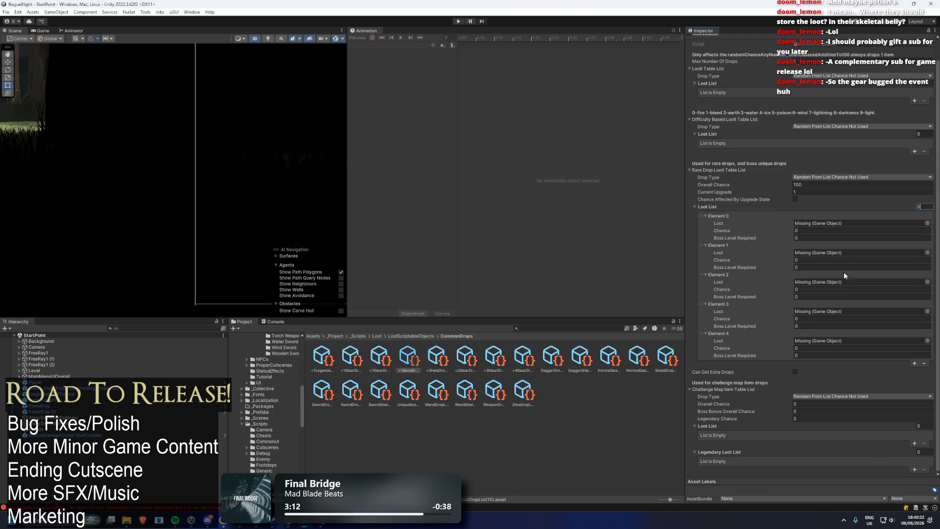
left_click(465, 359)
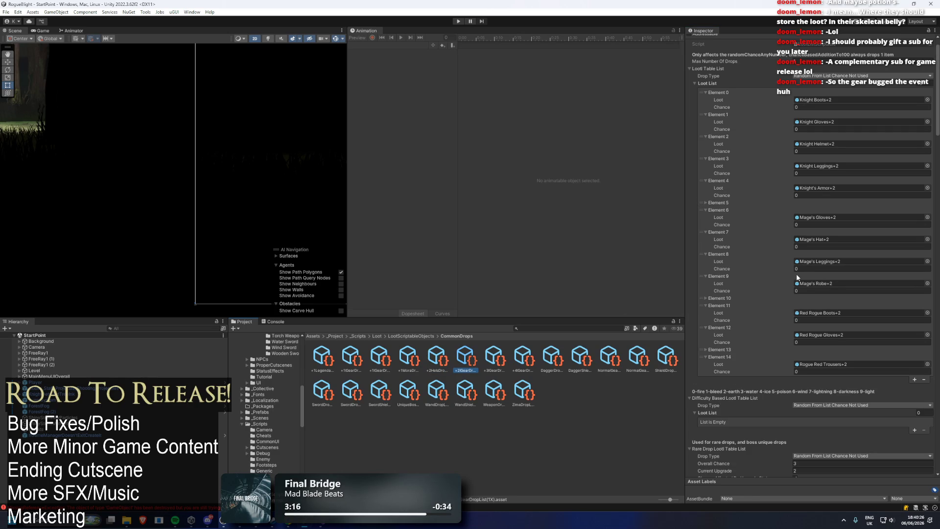
scroll(851, 169, "down", 10)
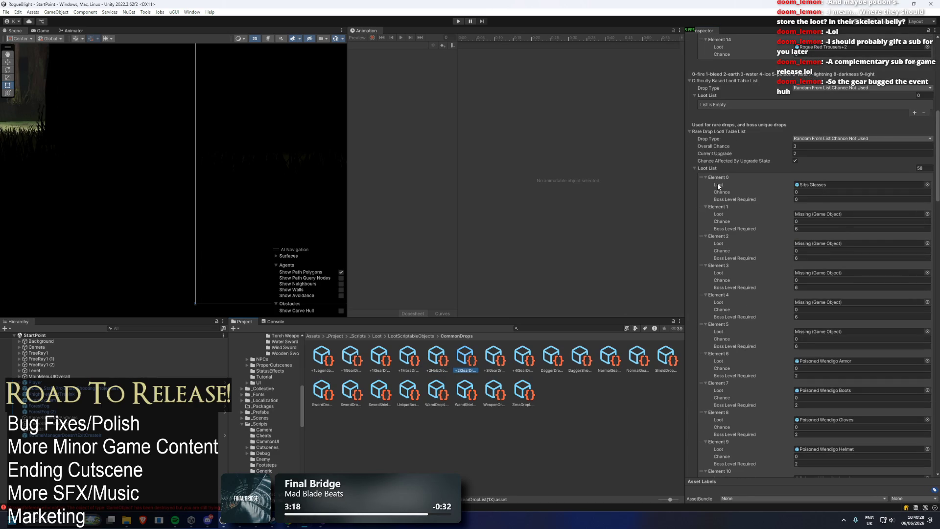
right_click(711, 166)
left_click(732, 190)
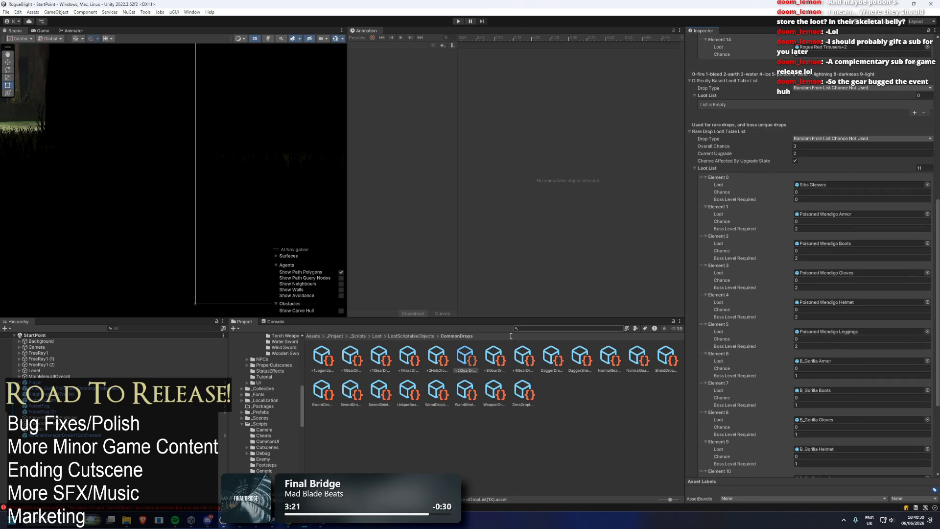
- Paste the clean 11-item list into the +4 gear drop asset's rare-drop loot list
left_click(490, 356)
right_click(711, 168)
key("Escape")
left_click(523, 357)
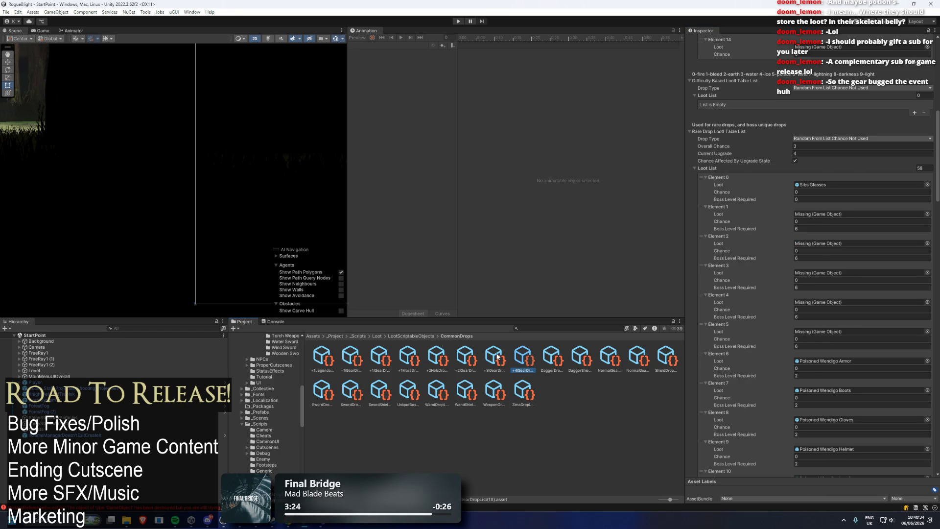
right_click(712, 168)
left_click(734, 192)
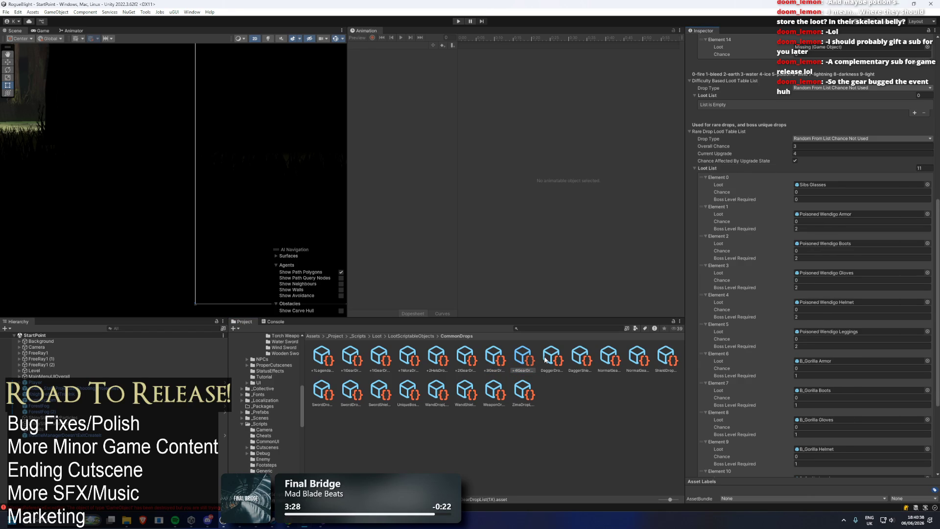
left_click(550, 352)
scroll(775, 230, "up", 4)
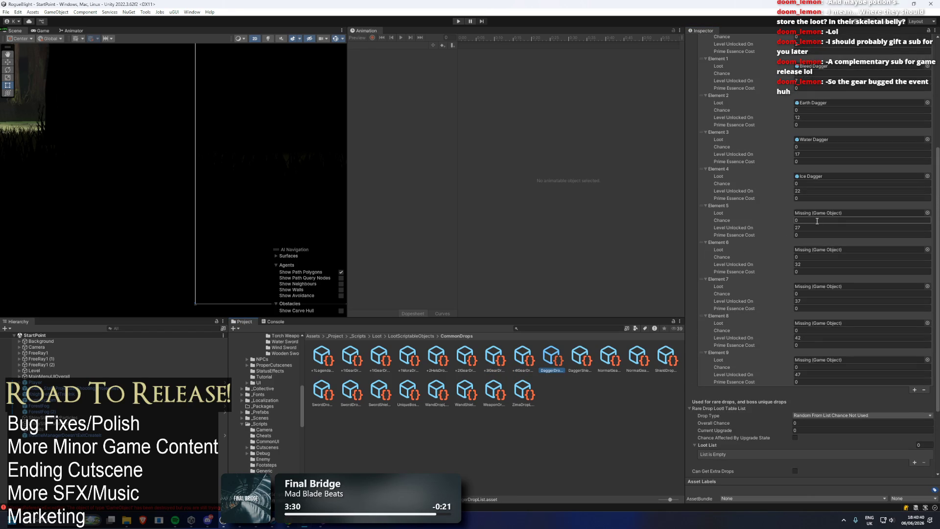
- Shrink DaggerDropList's Loot List to size 5
scroll(867, 191, "up", 1)
scroll(877, 122, "up", 1)
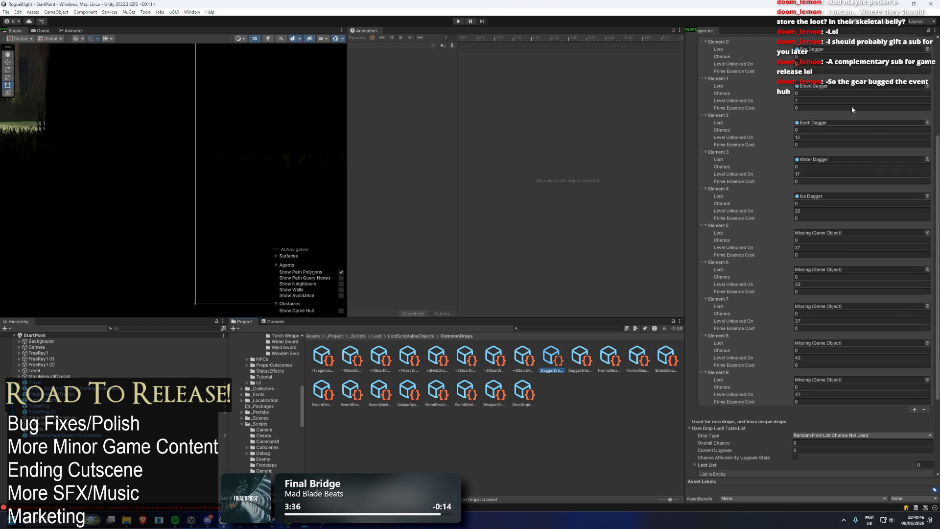
scroll(857, 123, "up", 2)
left_click(924, 72)
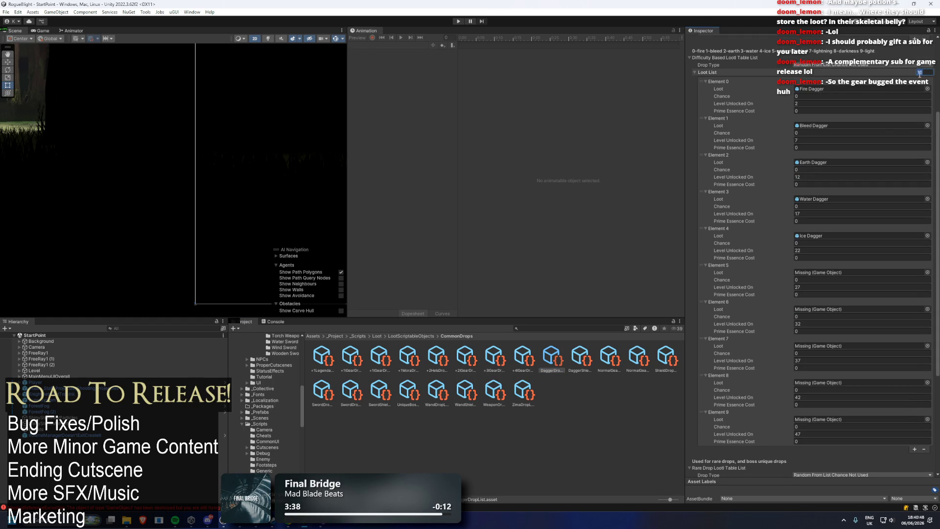
key("Return")
left_click(933, 73)
type("5")
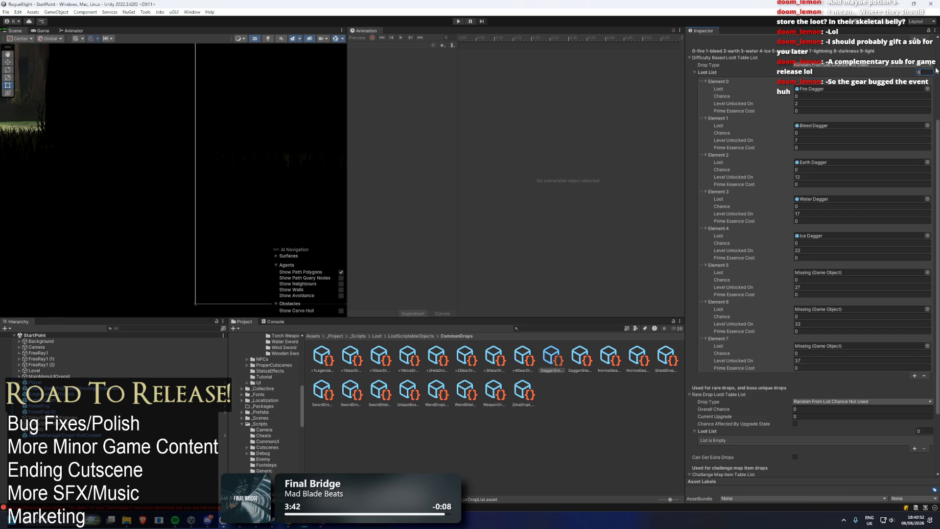
key("Return")
type("5")
key("Return")
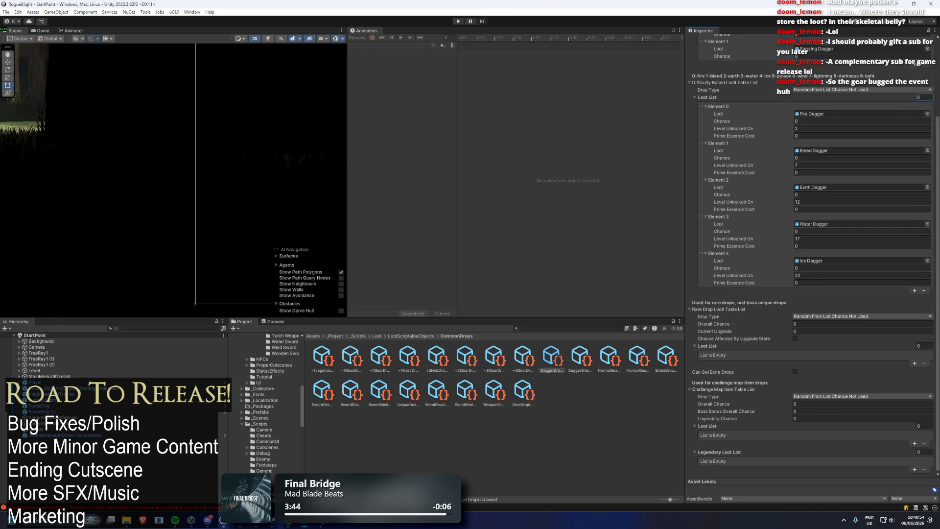
- Set the DaggerShield drop list's Loot List size to 5, dropping the last element
left_click(579, 357)
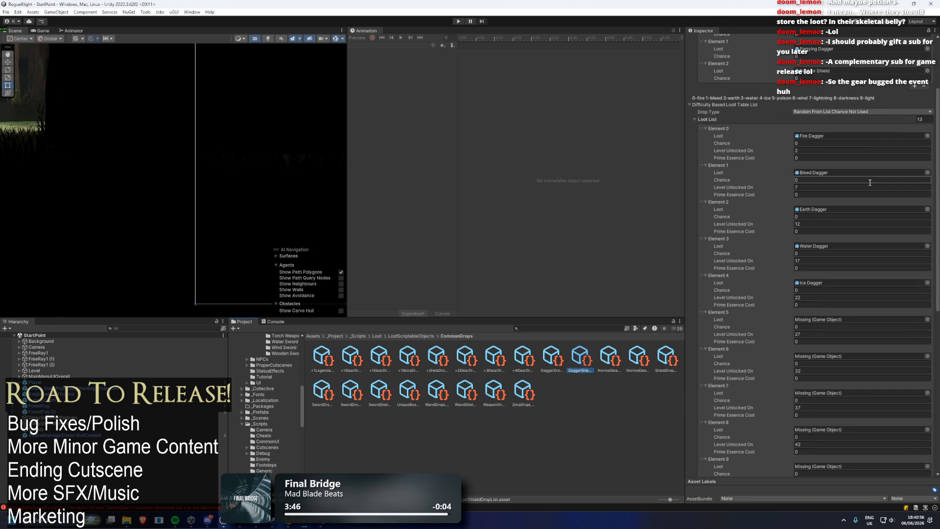
left_click(920, 100)
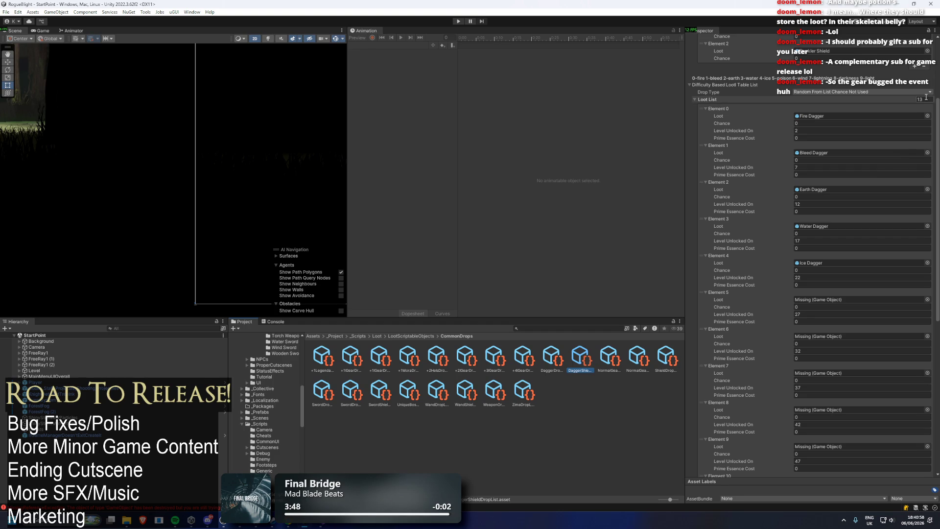
type("4")
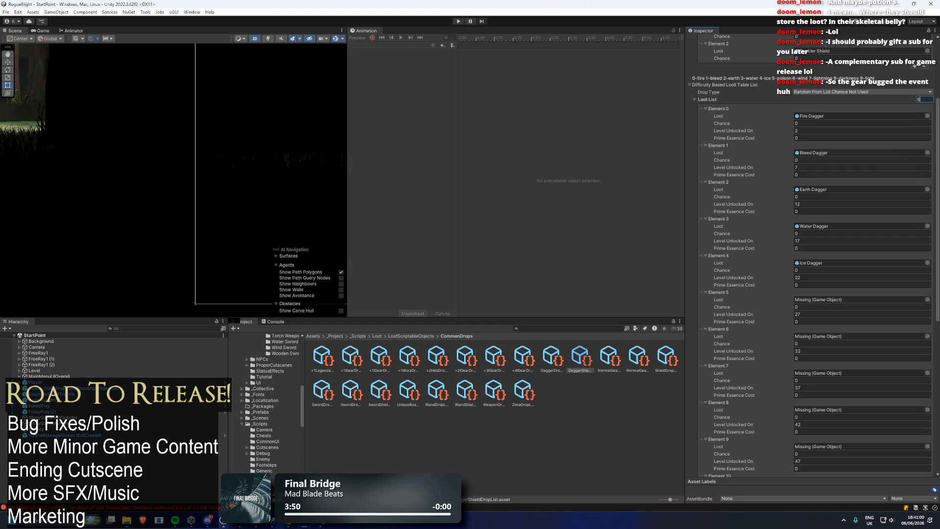
key("BackSpace")
type("6")
key("Return")
type("5")
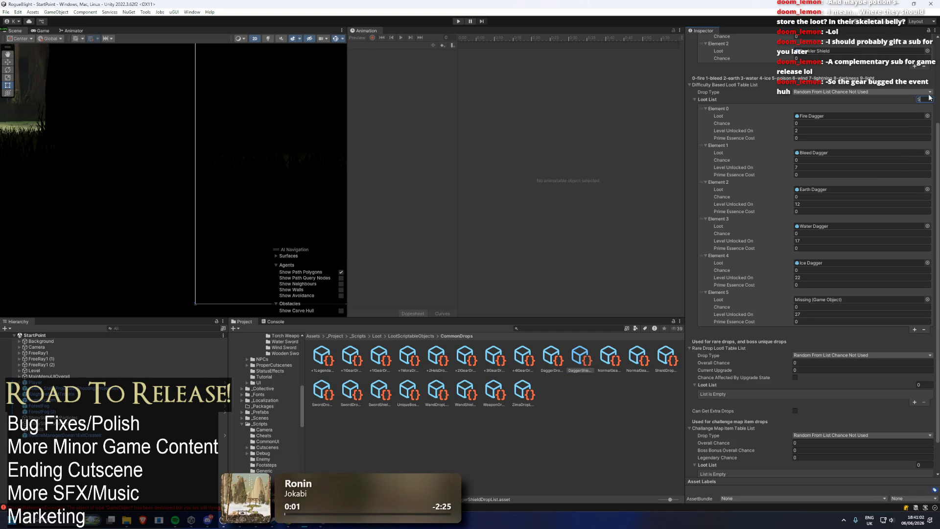
key("Return")
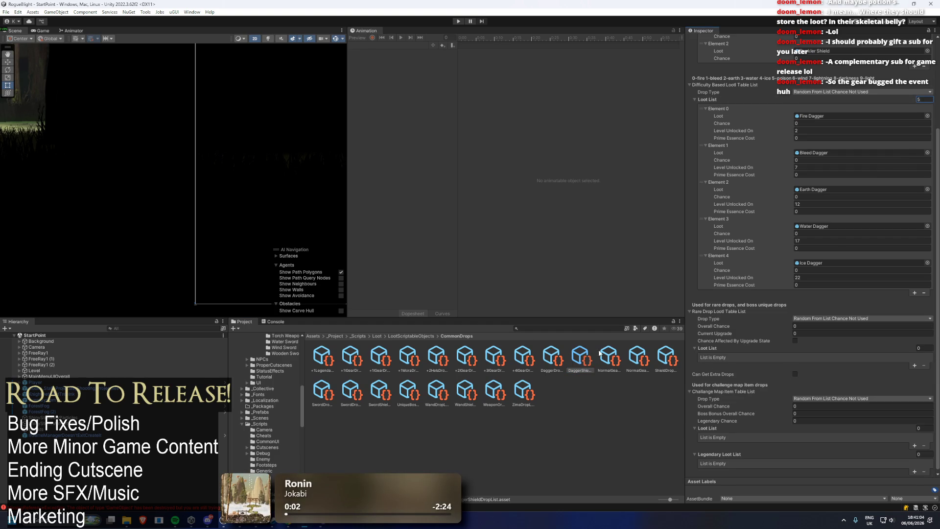
- Look over the normal gear lists, then cut ShieldDrop's Loot List to 5 elements
left_click(608, 356)
scroll(889, 195, "down", 8)
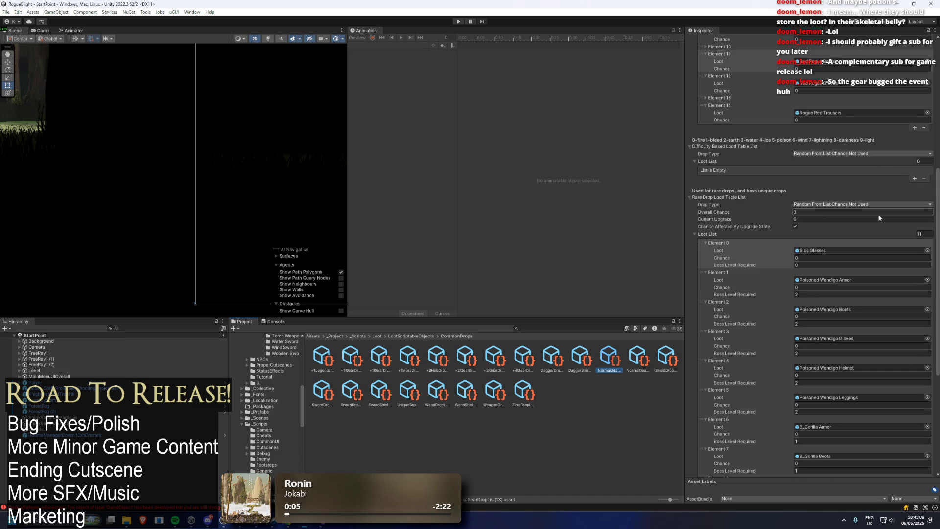
left_click(631, 359)
scroll(881, 193, "down", 4)
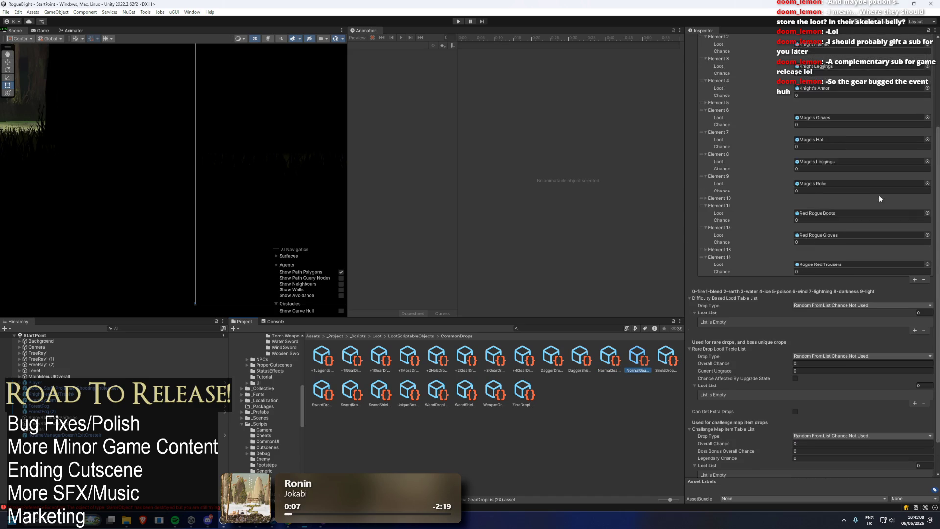
left_click(666, 358)
scroll(926, 144, "down", 5)
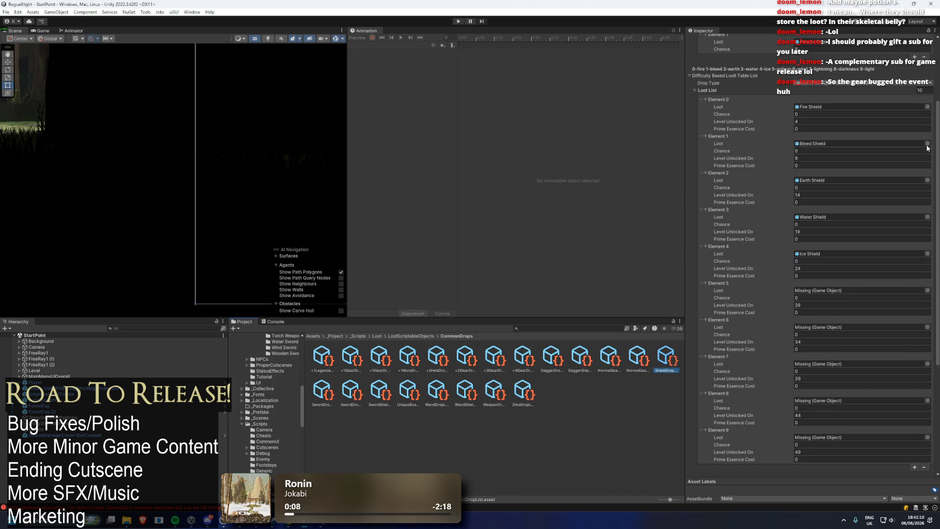
left_click(919, 90)
type("5")
key("Return")
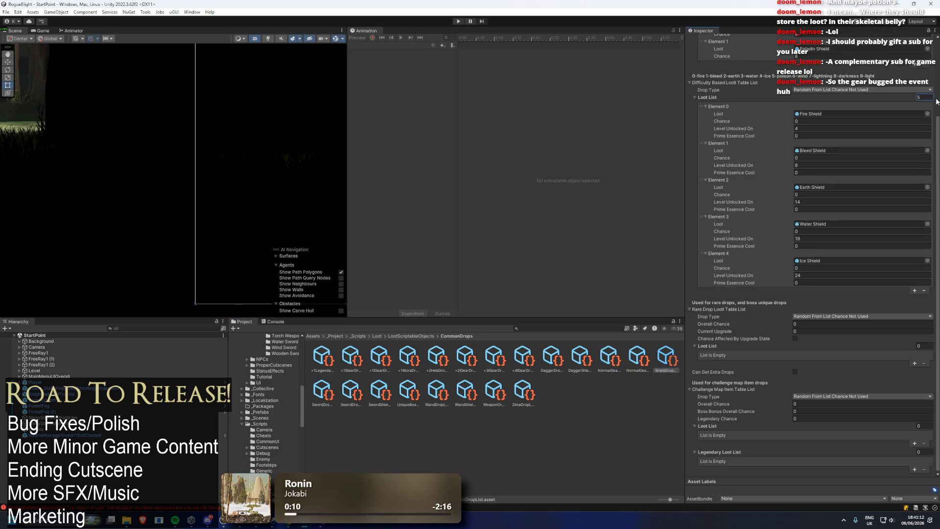
left_click(323, 392)
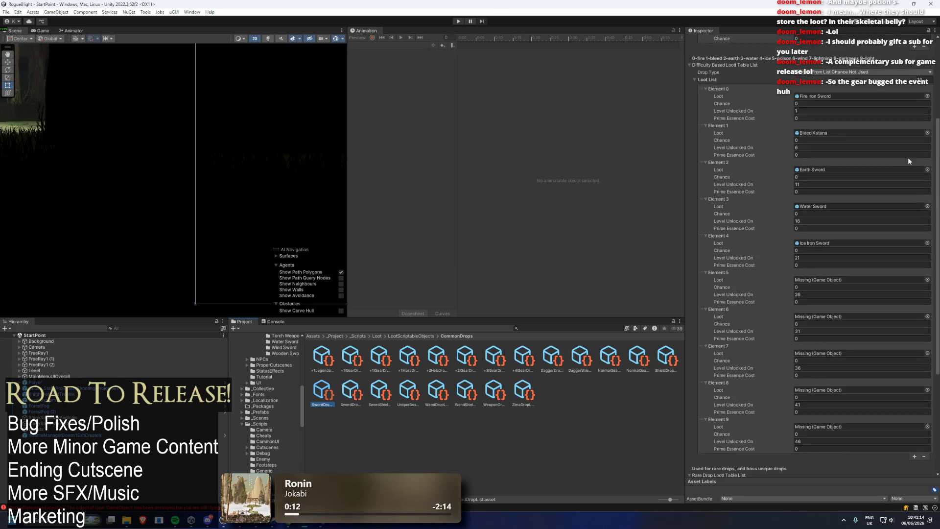
- Cut the sword drop list's Loot List to 5 elements
left_click(921, 99)
type("5")
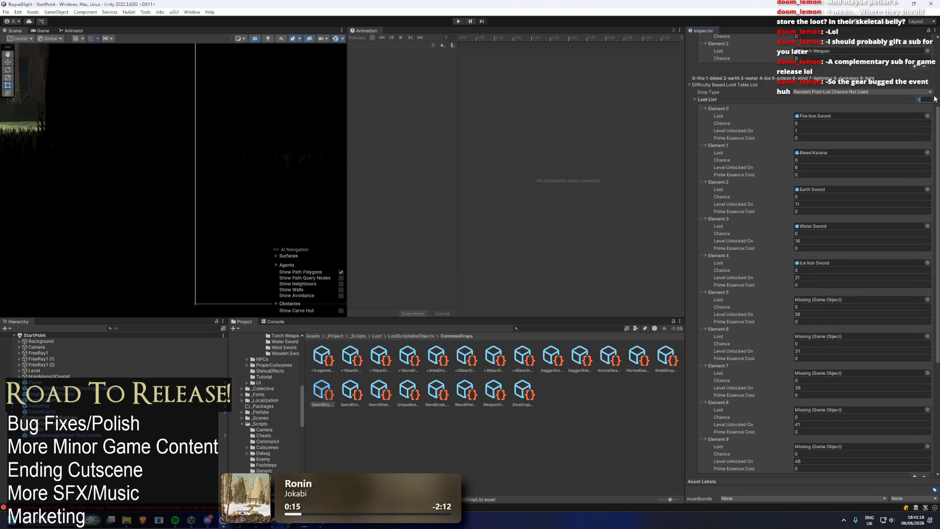
key("Return")
left_click(357, 391)
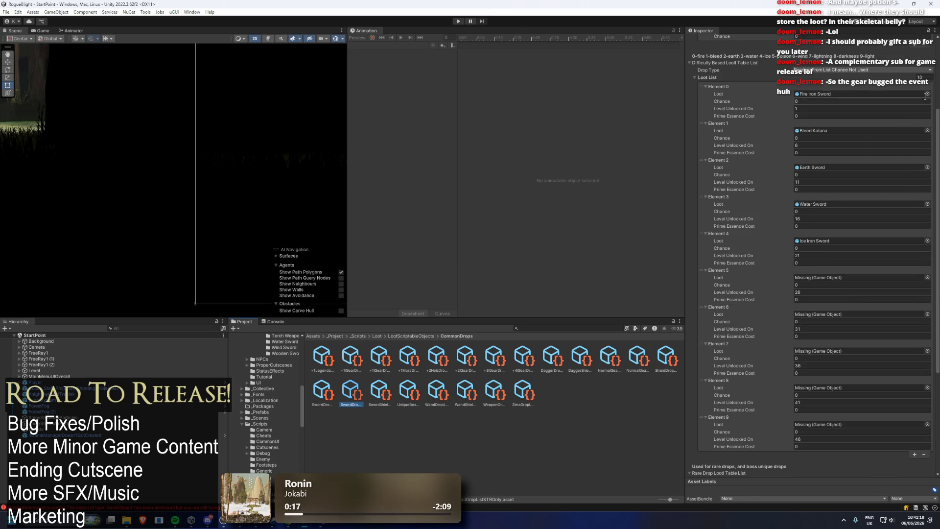
left_click(929, 79)
type("5")
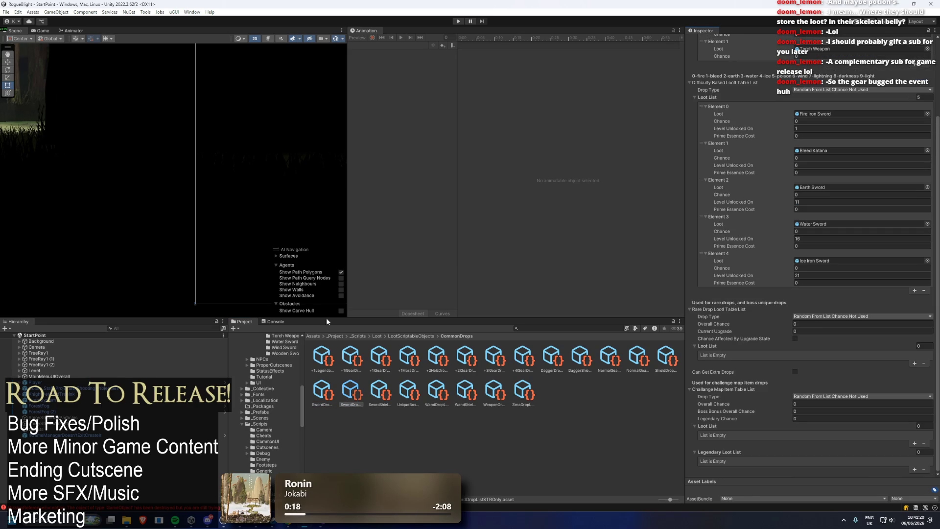
- Set the sword-shield drop list's Loot List size to 5
left_click(379, 392)
left_click(928, 119)
type("5")
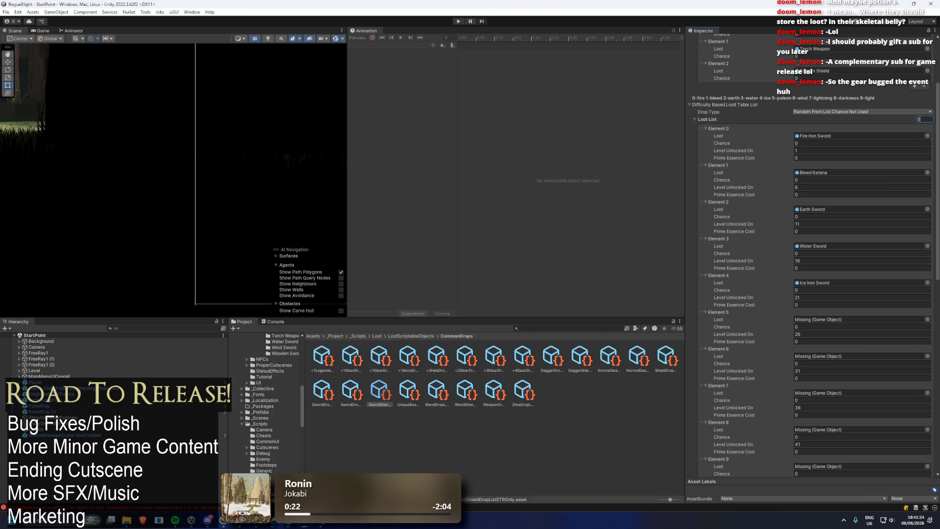
key("Return")
- Trim the wand-shield drop list to five wands, Fire through Frost
left_click(412, 389)
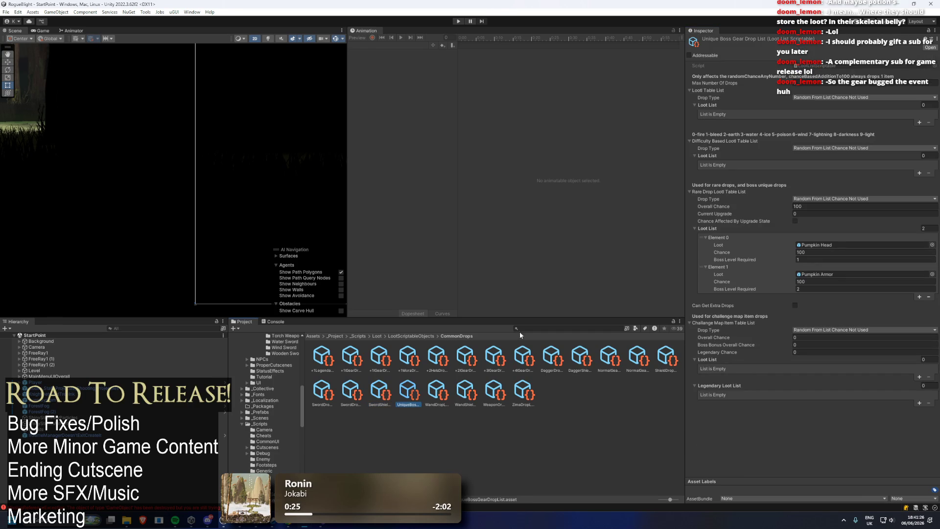
left_click(437, 391)
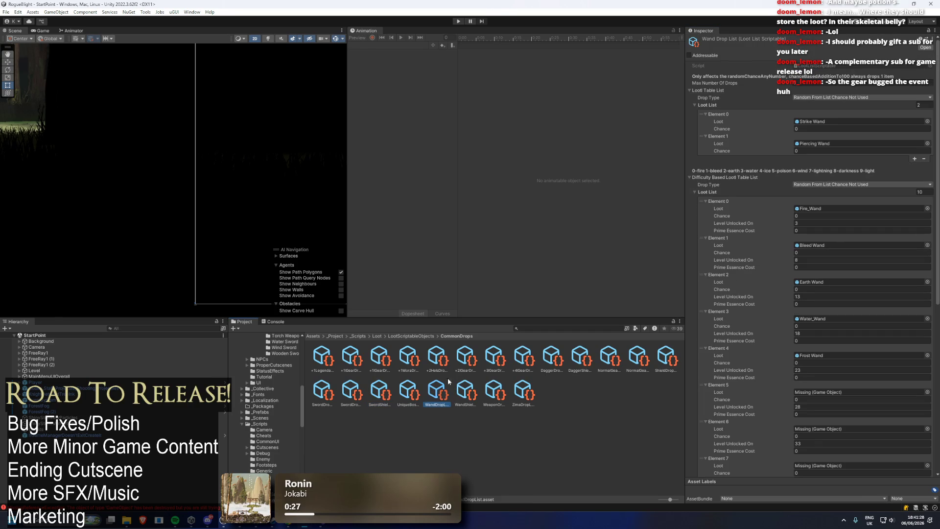
key("Right")
left_click(928, 191)
type("5")
key("Return")
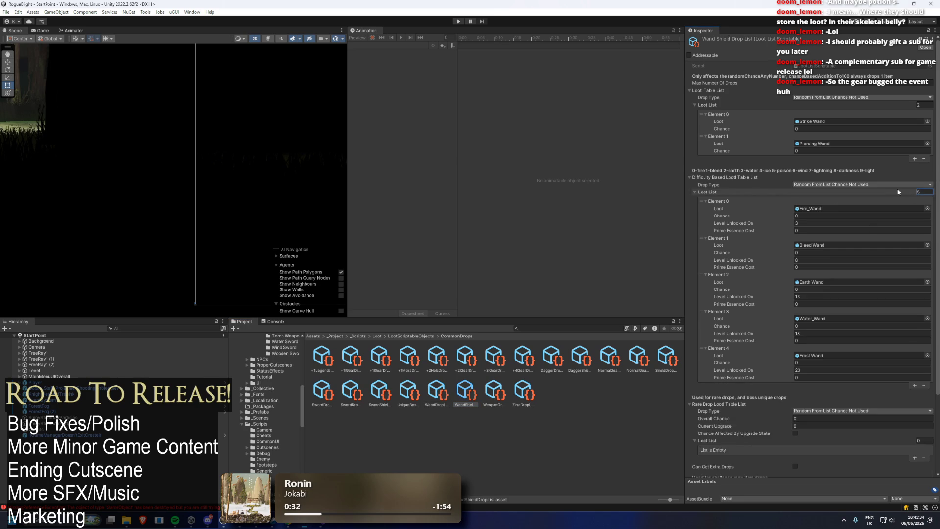
- Step back through the Zima, sword and dagger lists to the +4 Gear Drop List
left_click(494, 391)
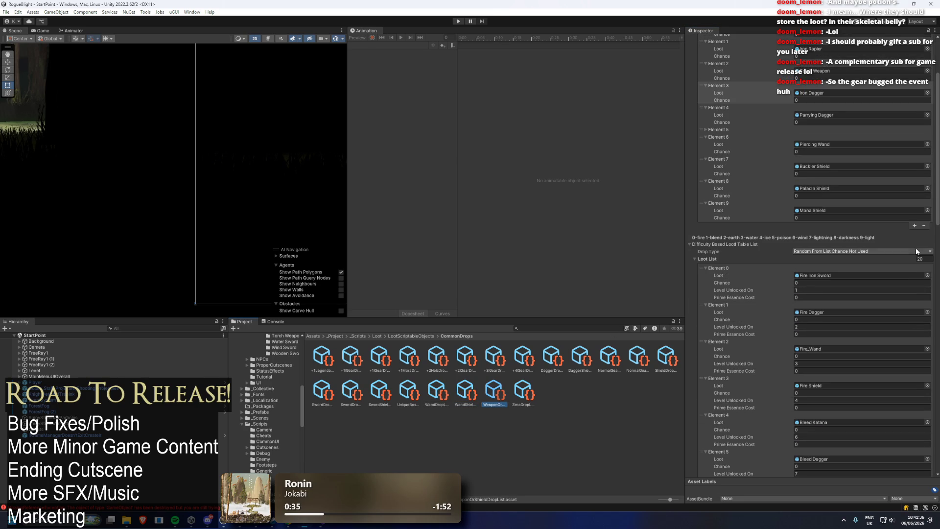
scroll(914, 246, "down", 10)
scroll(925, 217, "down", 7)
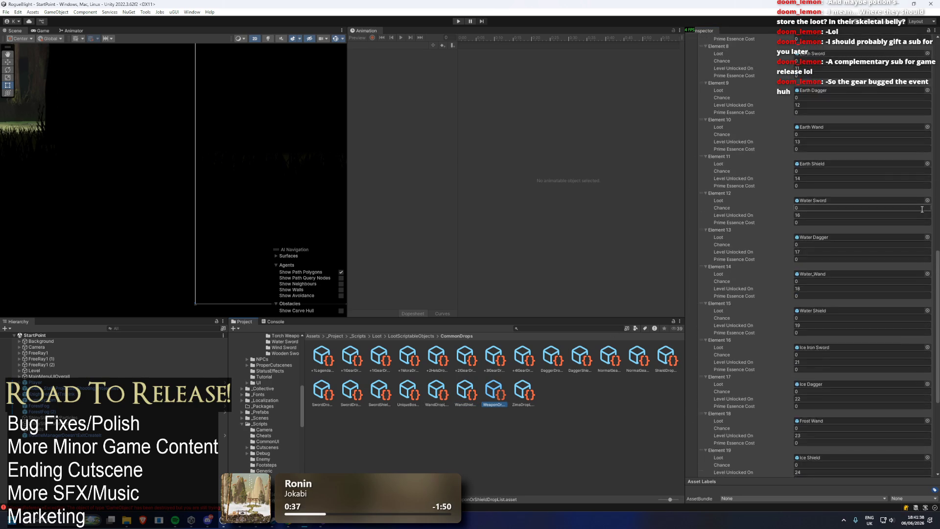
left_click(517, 403)
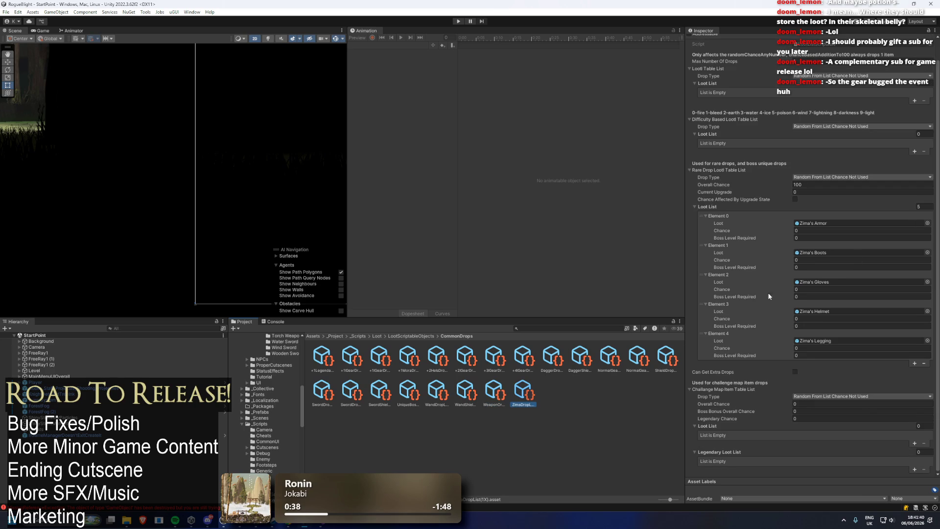
key("Left")
key("Left")
key("Left")
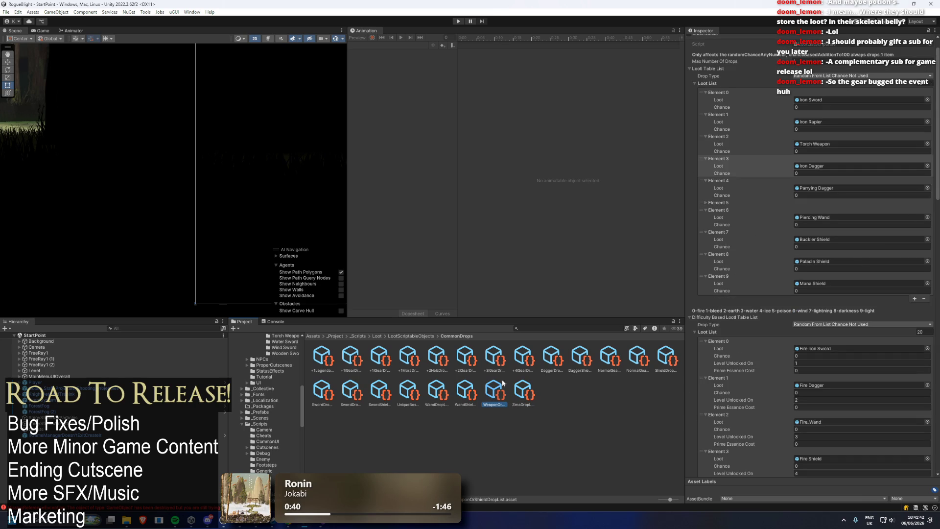
key("Left")
key("Left")
key("Left")
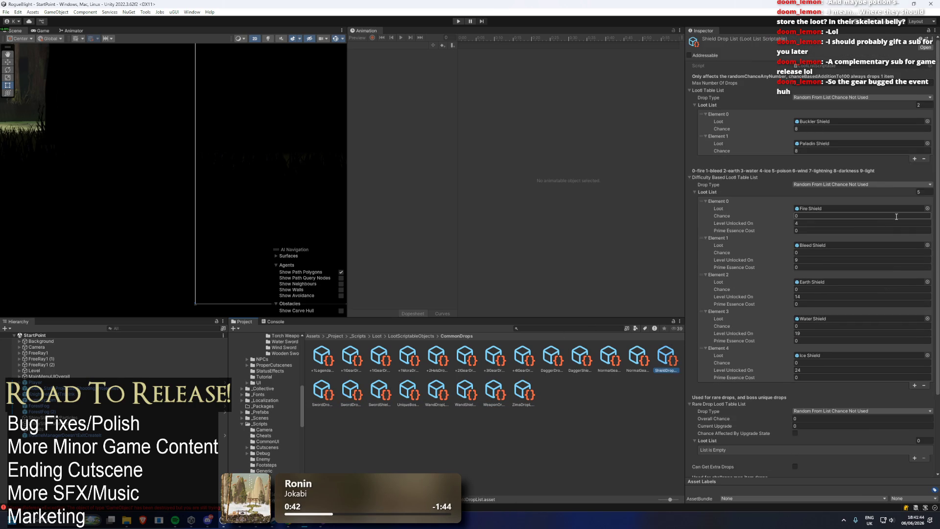
key("Left")
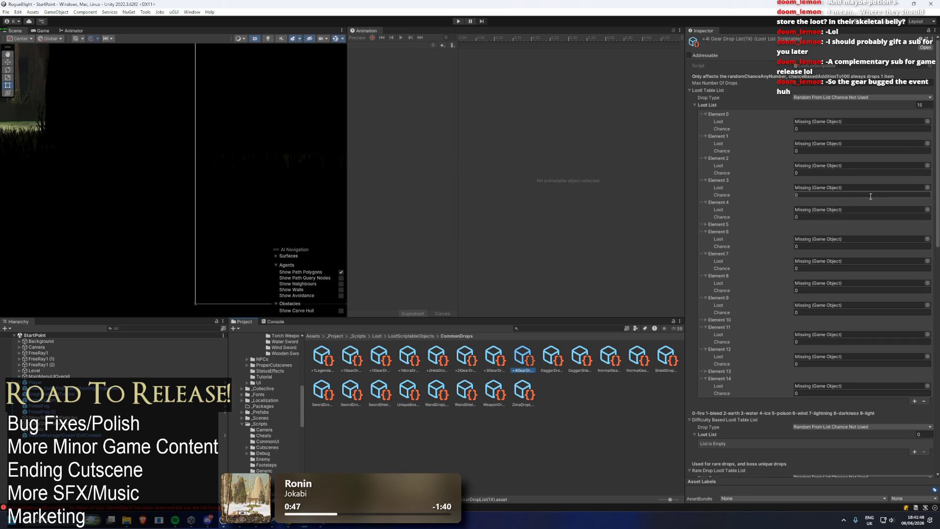
- Move past the +3 and +1 Legendary lists to the +1 Gear Drop List and review its 11-item rare list
key("Left")
key("Left")
key("Left")
key("Left")
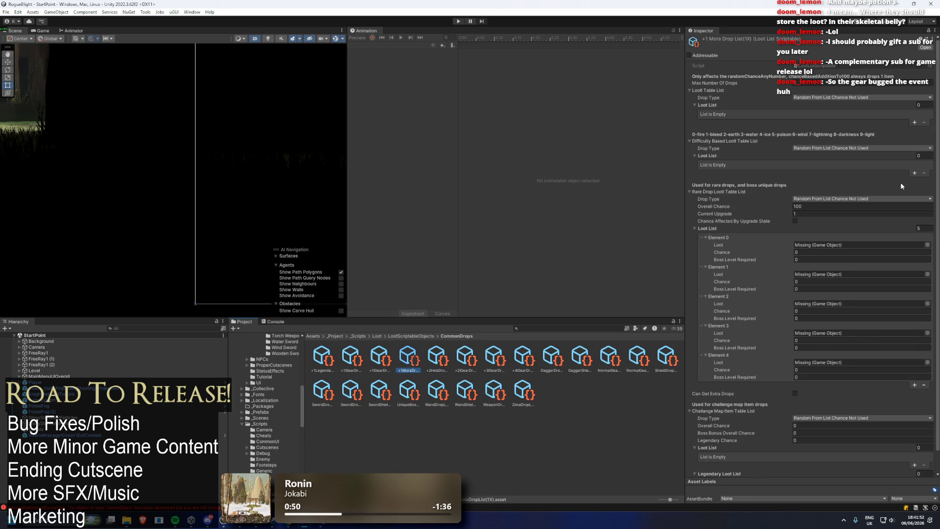
key("Left")
key("Left")
key("Left")
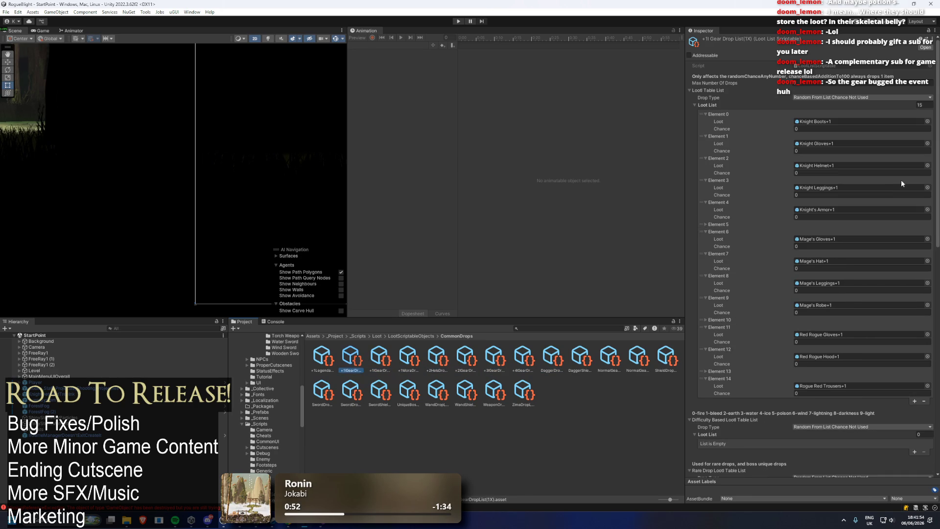
scroll(911, 177, "down", 5)
key("Right")
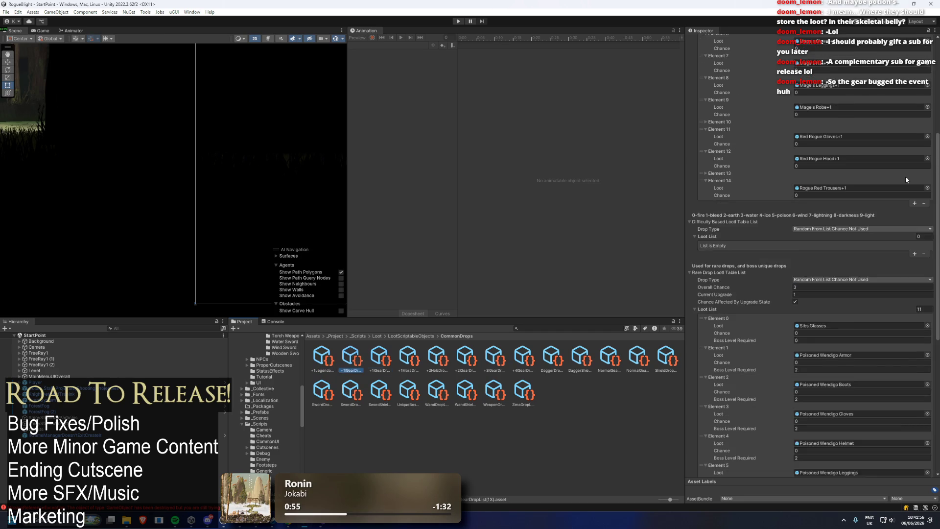
scroll(906, 176, "up", 5)
scroll(730, 157, "down", 5)
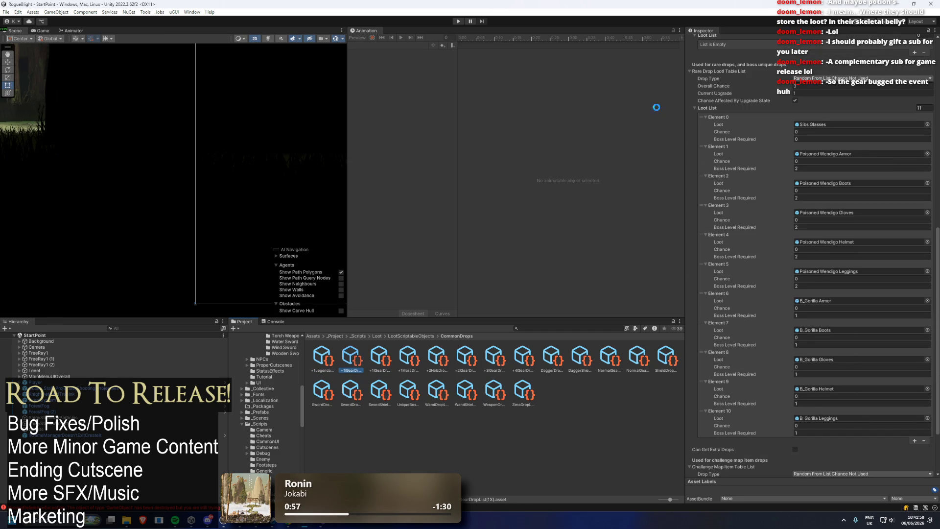
- Enter Play mode, load the first save slot and choose to steal, starting the fight
left_click(456, 22)
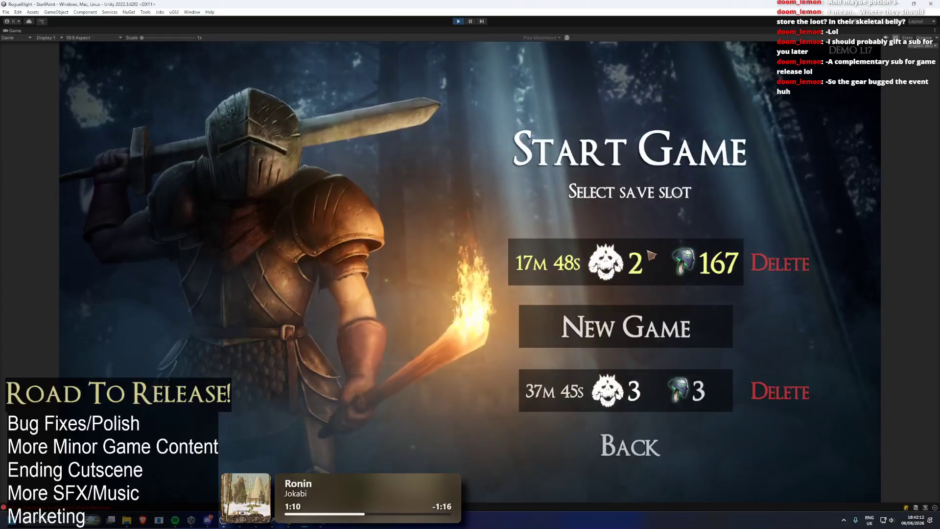
left_click(650, 255)
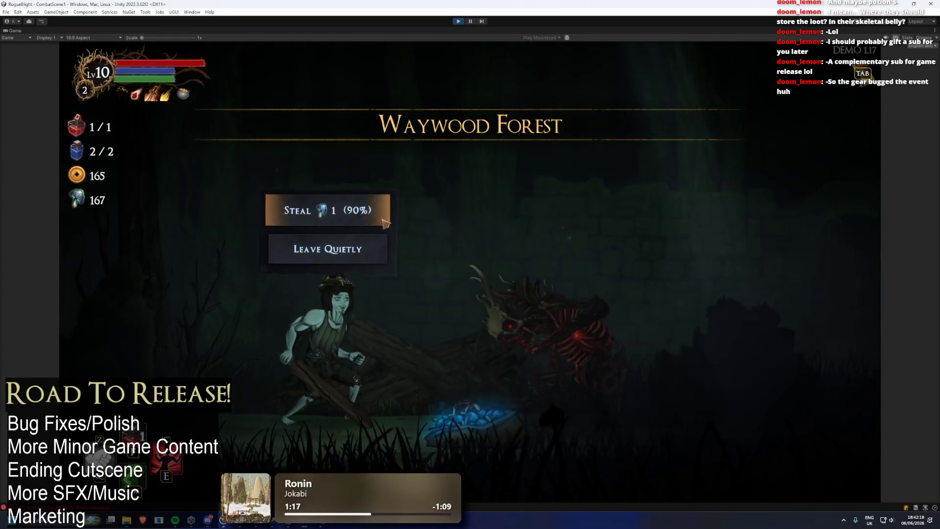
left_click(352, 215)
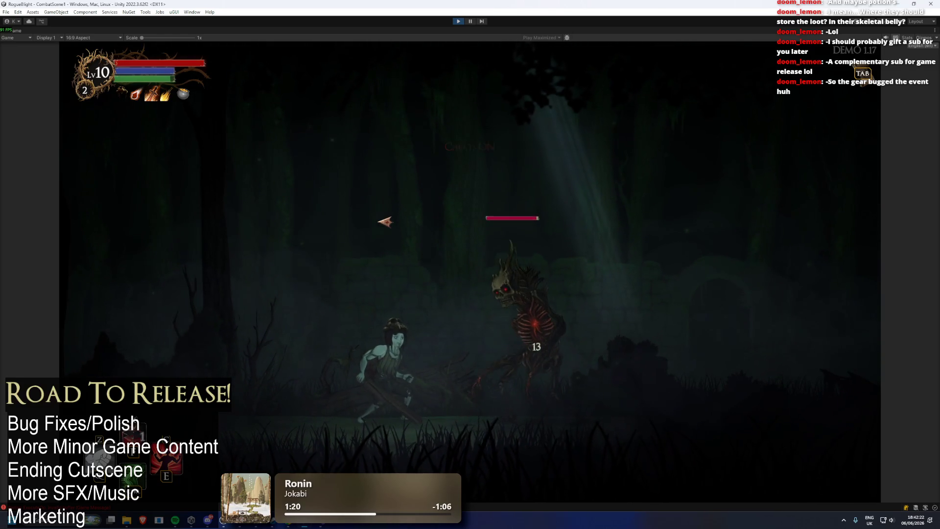
- Enable the 1-health cheat, take all loot and equip the Poisoned Wendigo's Boots
key("F1")
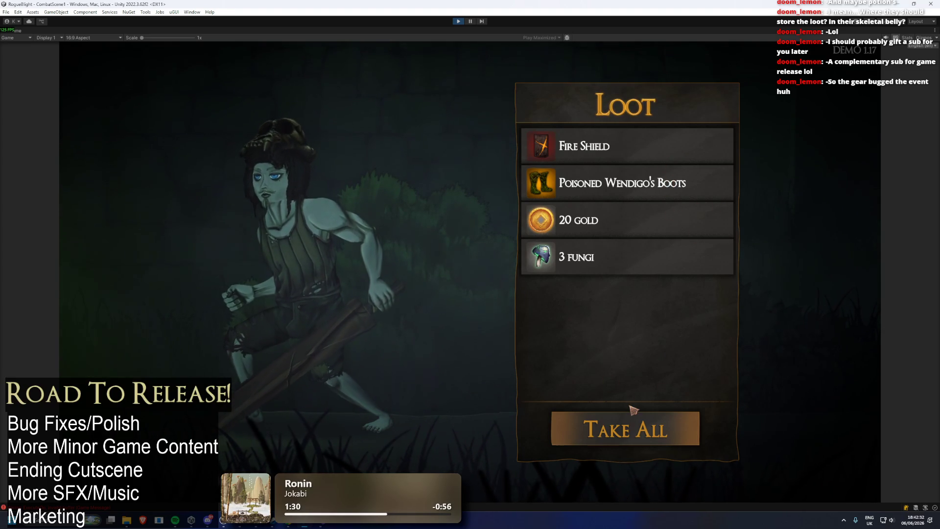
left_click(641, 433)
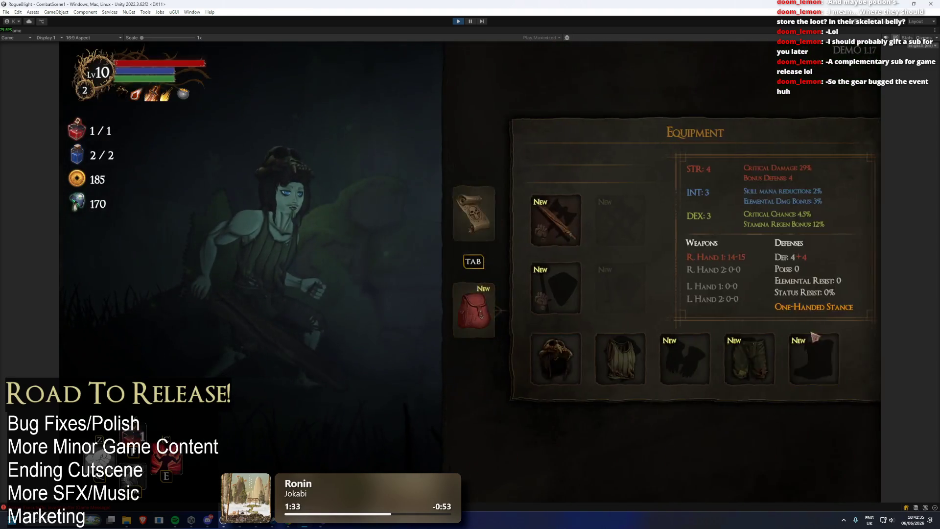
left_click(808, 359)
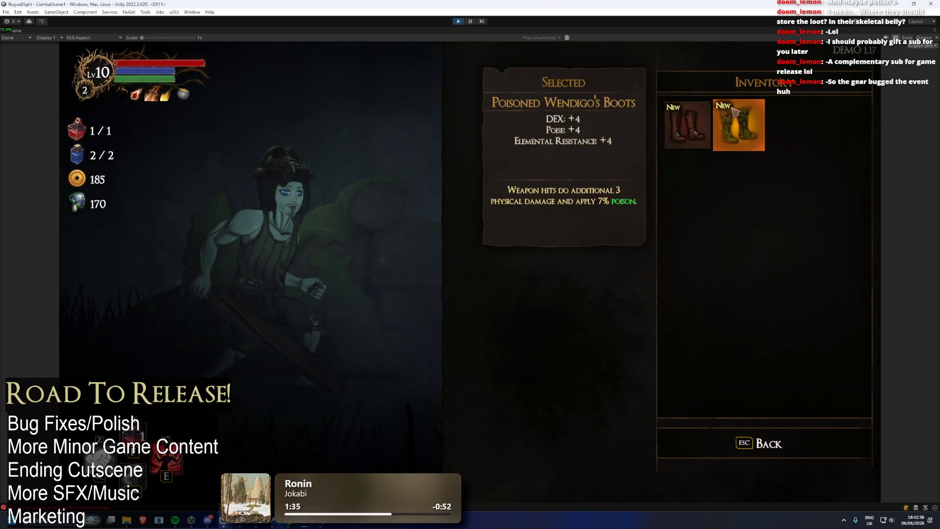
left_click(789, 184)
- Travel to the next map node and kill the weakened enemy for its loot
left_click(474, 230)
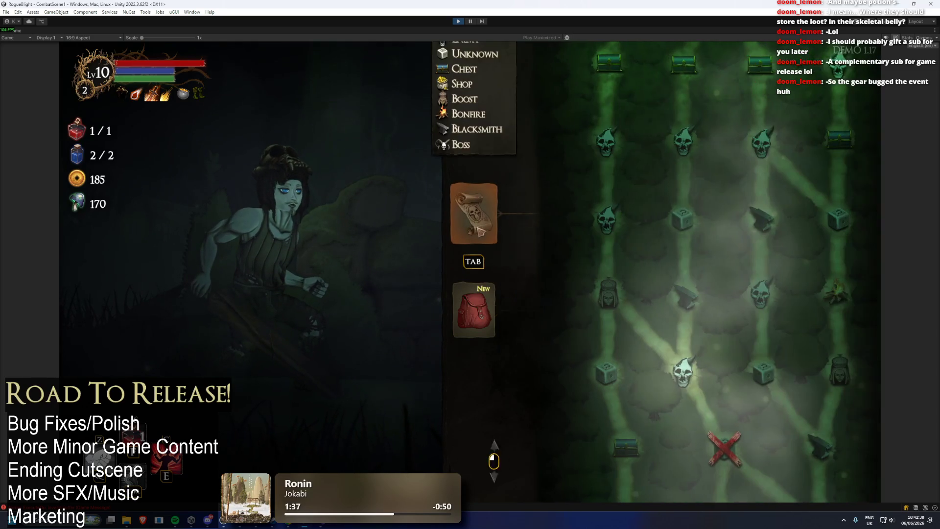
key("Tab")
key("Tab")
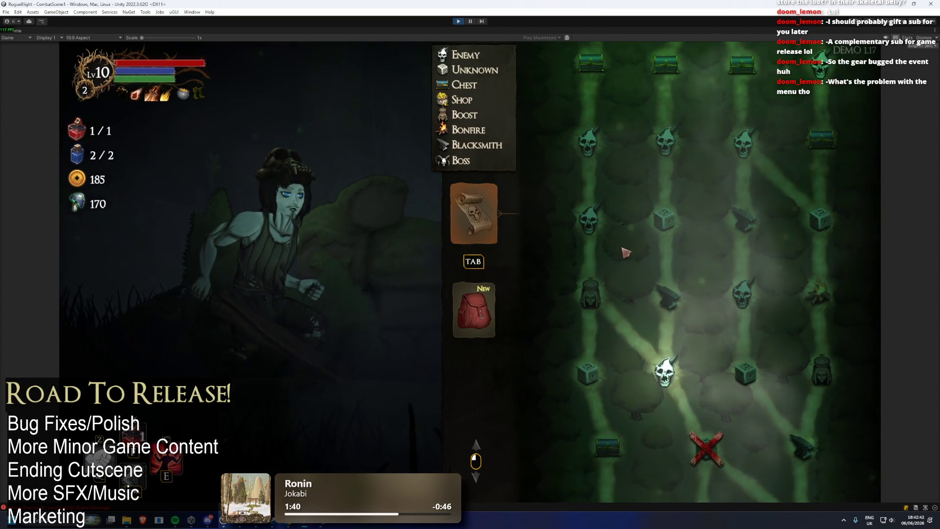
left_click(667, 371)
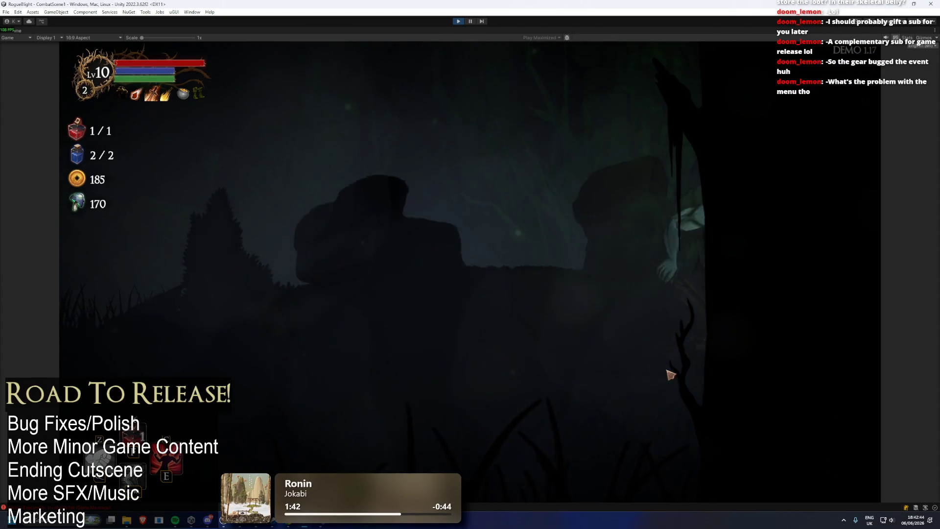
key("d")
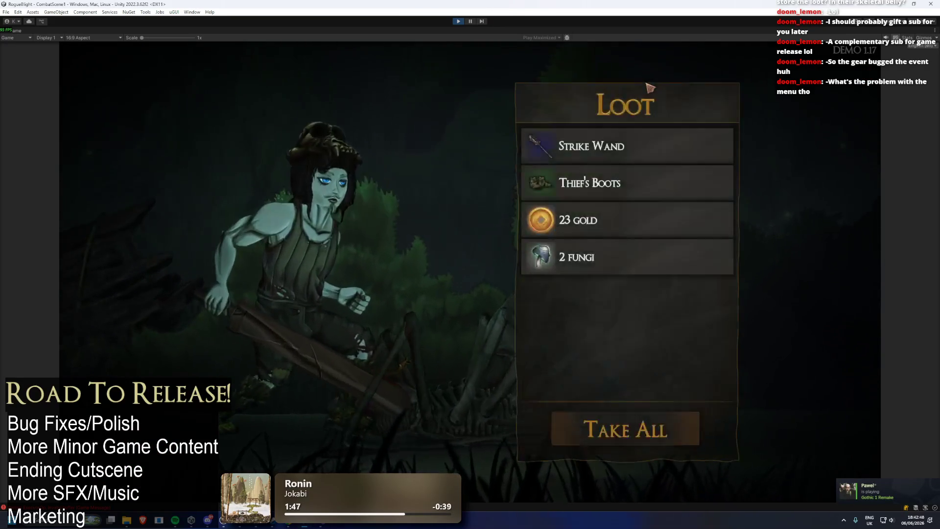
key("e")
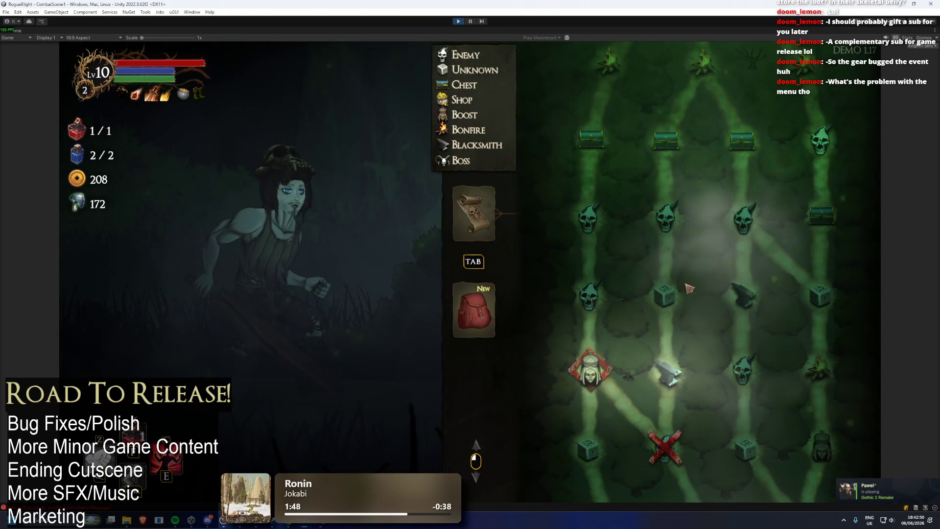
- Pray at the shrine and pick the Bonus Health boost
key("Tab")
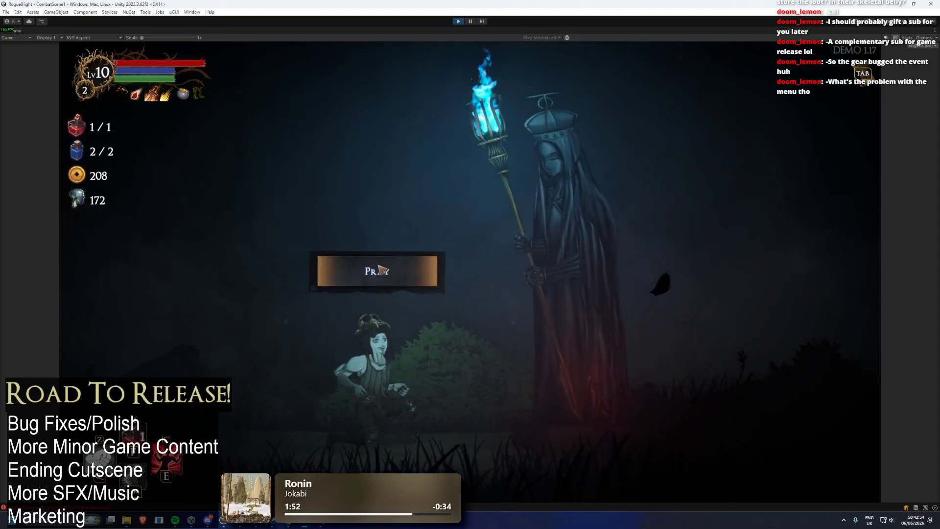
left_click(380, 251)
left_click(504, 243)
key("Tab")
- Re-enable the 1-health cheats, kill the next enemies and take all their loot
key("F1")
key("F2")
key("F2")
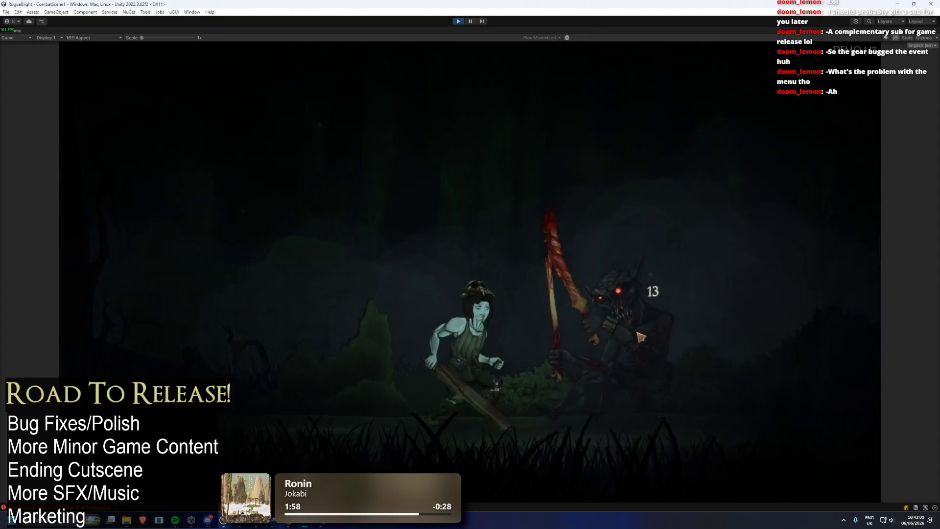
left_click(653, 440)
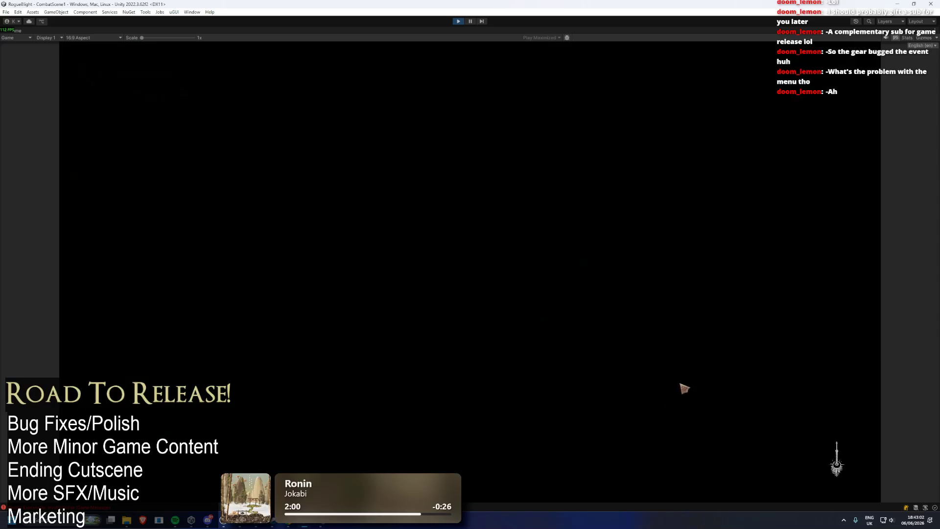
key("Tab")
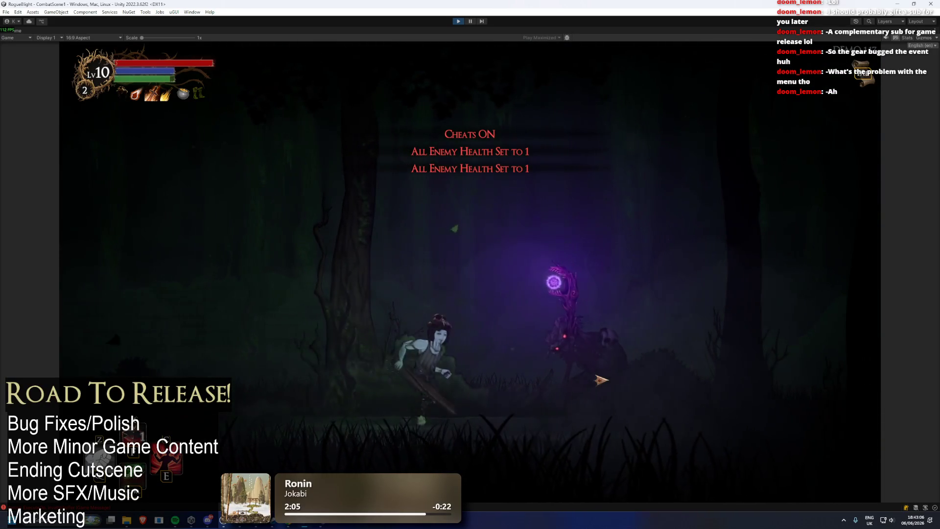
left_click(598, 378)
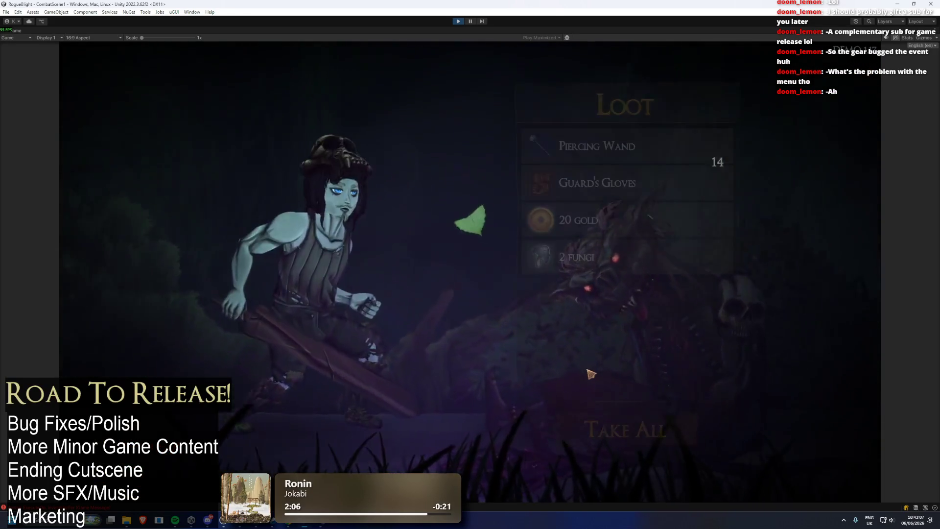
key("space")
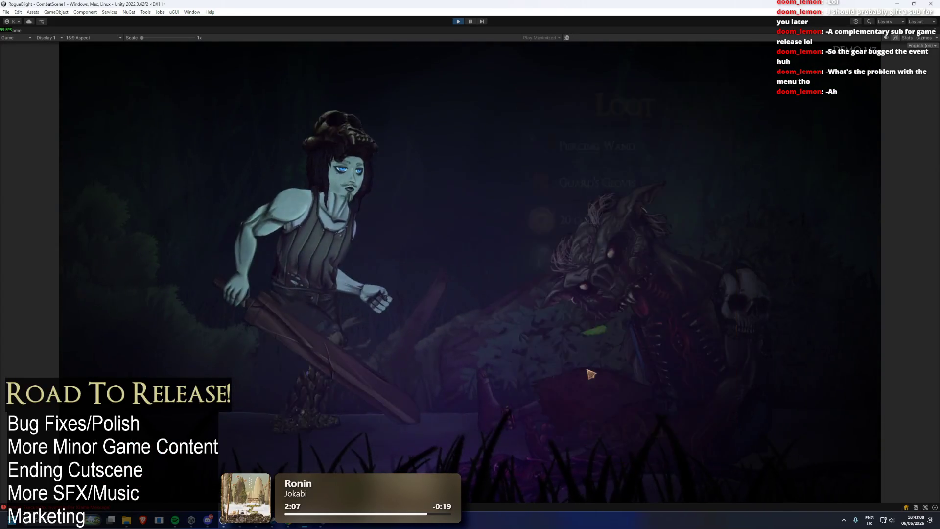
key("Tab")
key("d")
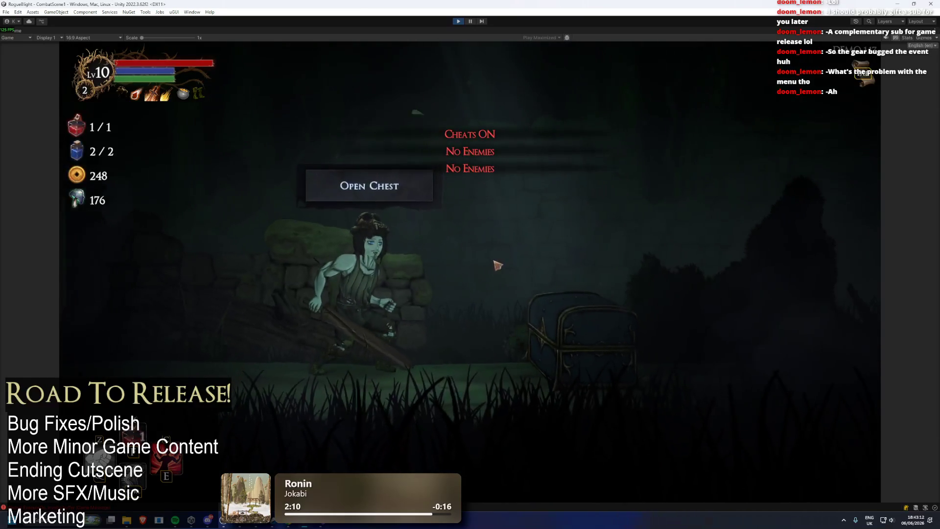
- Open the chest, visit the bonfire, then kill the Wendigo boss
left_click(403, 175)
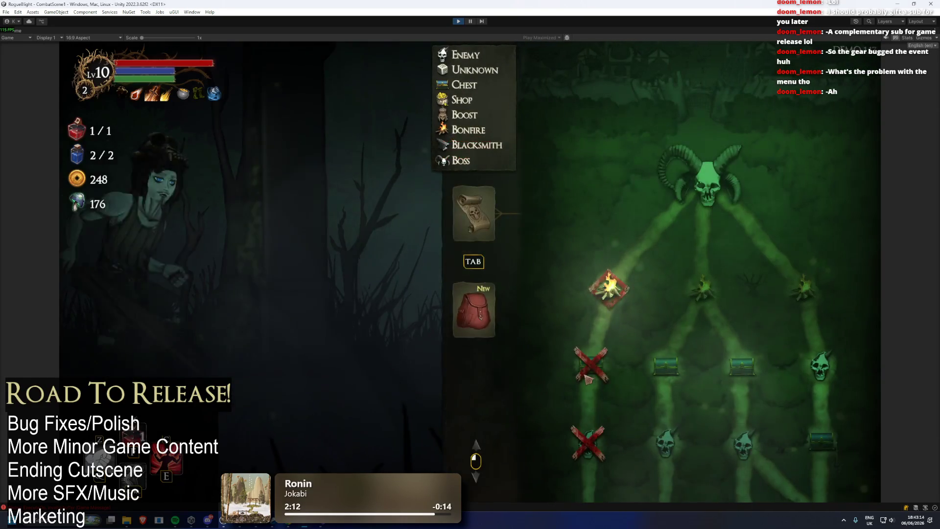
left_click(627, 278)
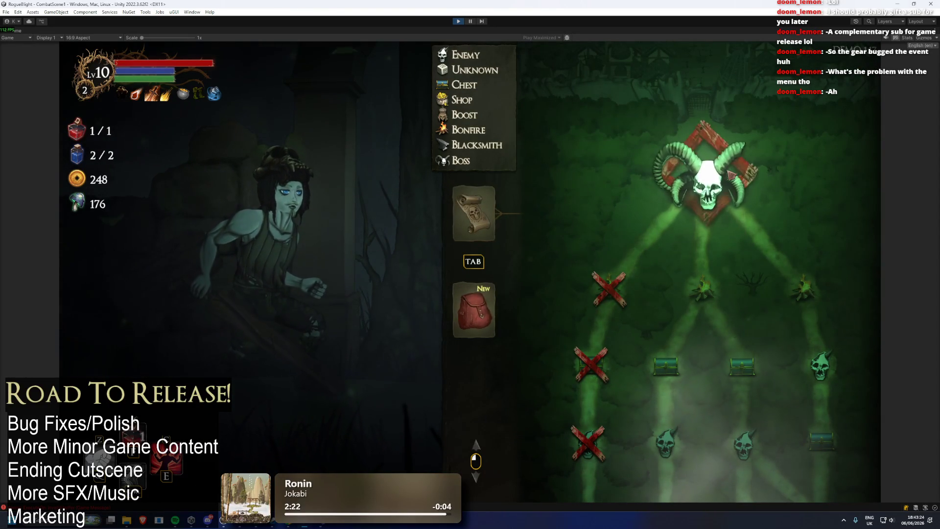
left_click(730, 164)
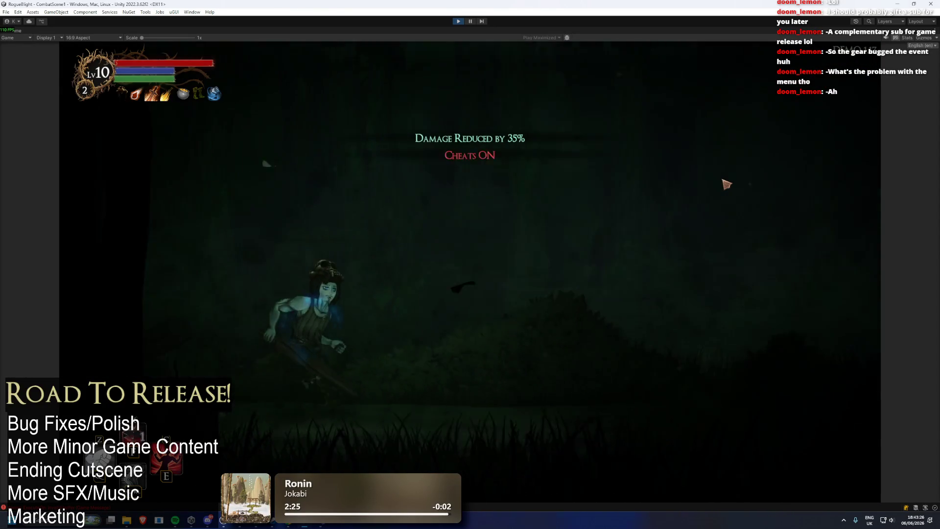
left_click(651, 432)
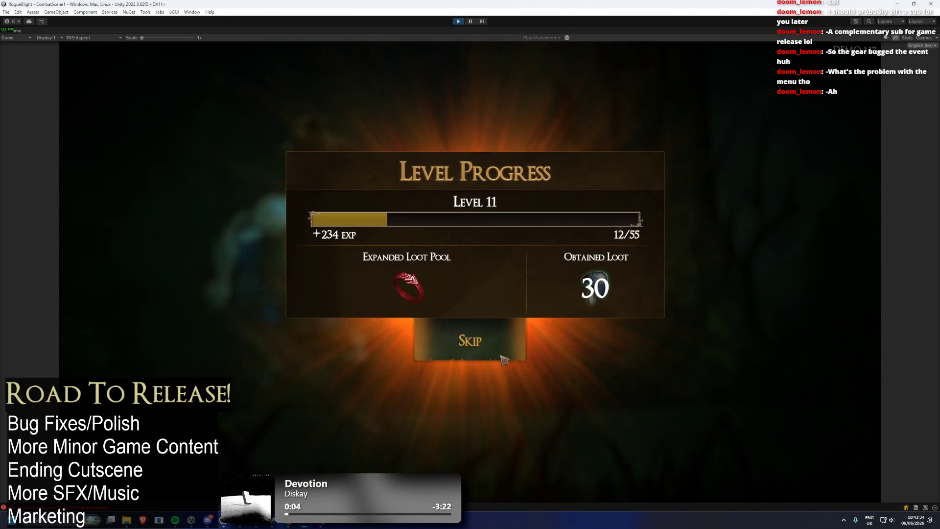
left_click(507, 331)
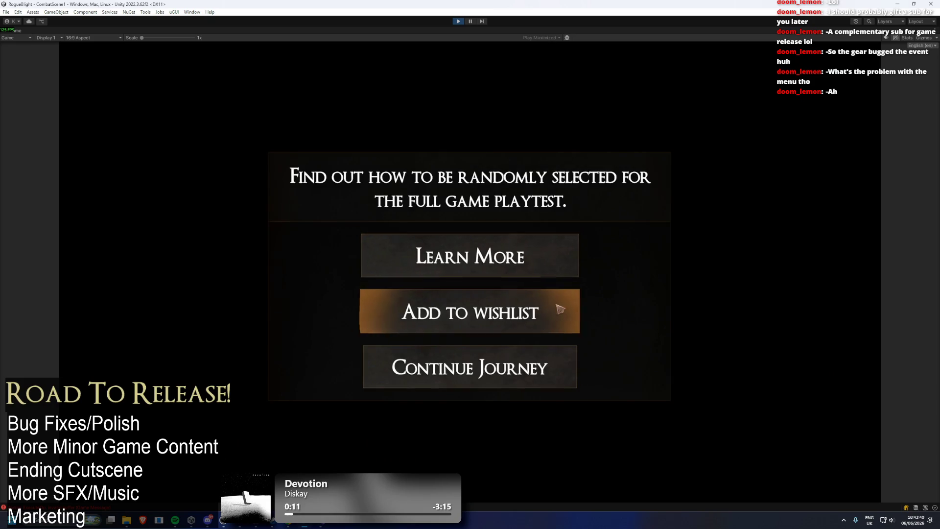
- Continue past the playtest offer, use the camp cart and start the map in Story Mode
left_click(534, 383)
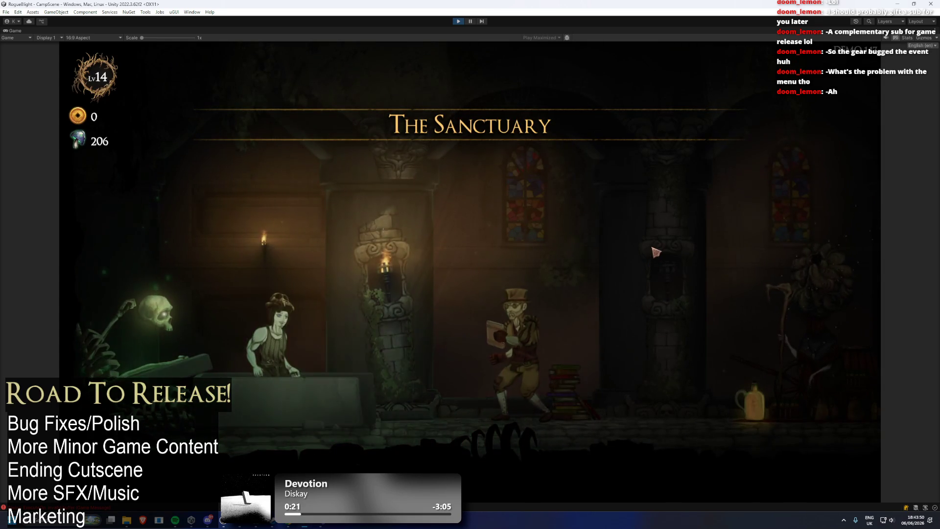
key("d")
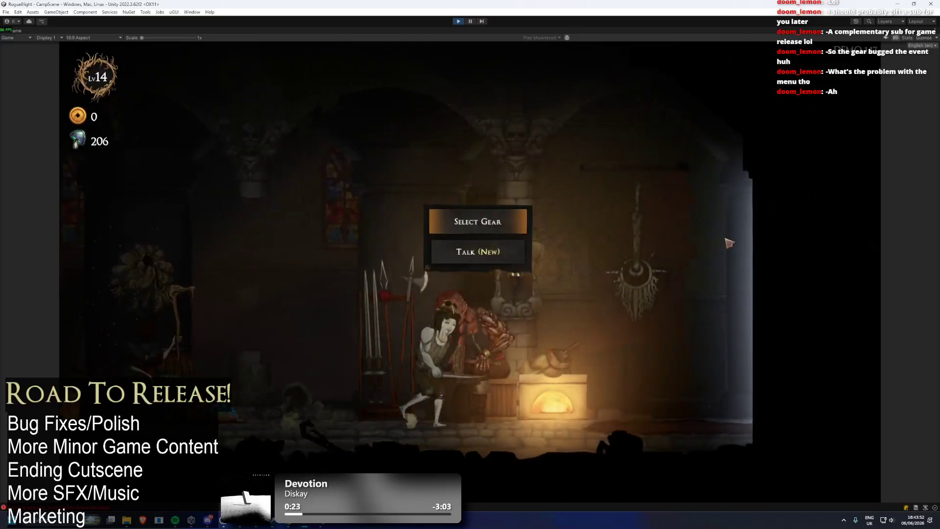
key("e")
key("Return")
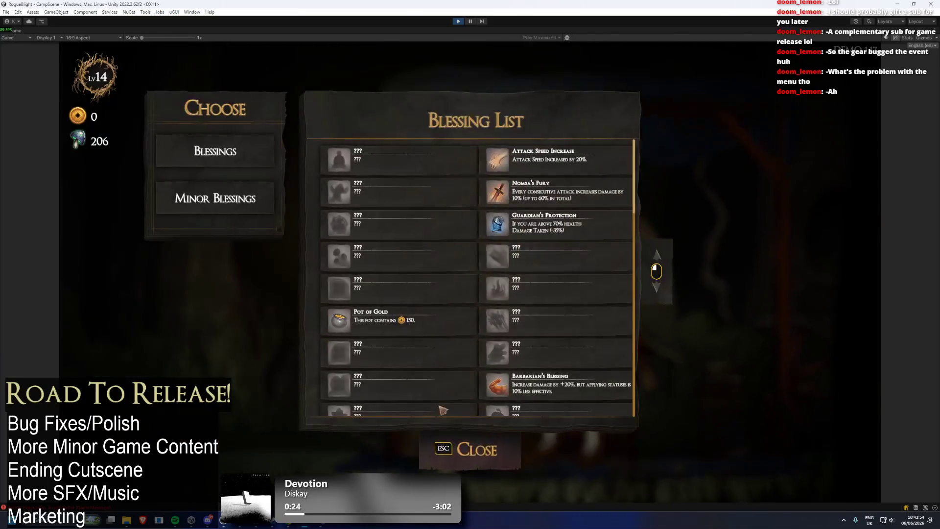
left_click(521, 448)
left_click(621, 154)
left_click(402, 215)
left_click(560, 245)
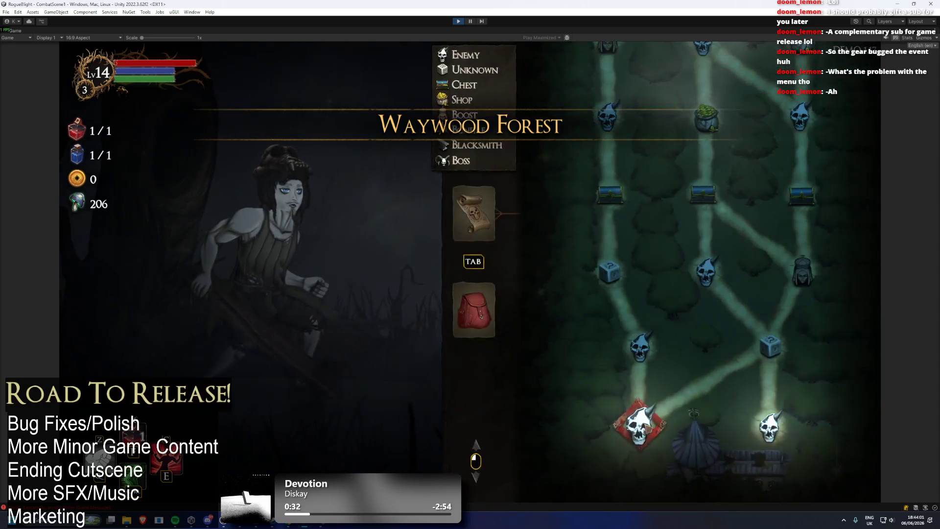
- Take the Wooden Sword, turn on cheats, and loot the goblin and torch-bearer
left_click(633, 417)
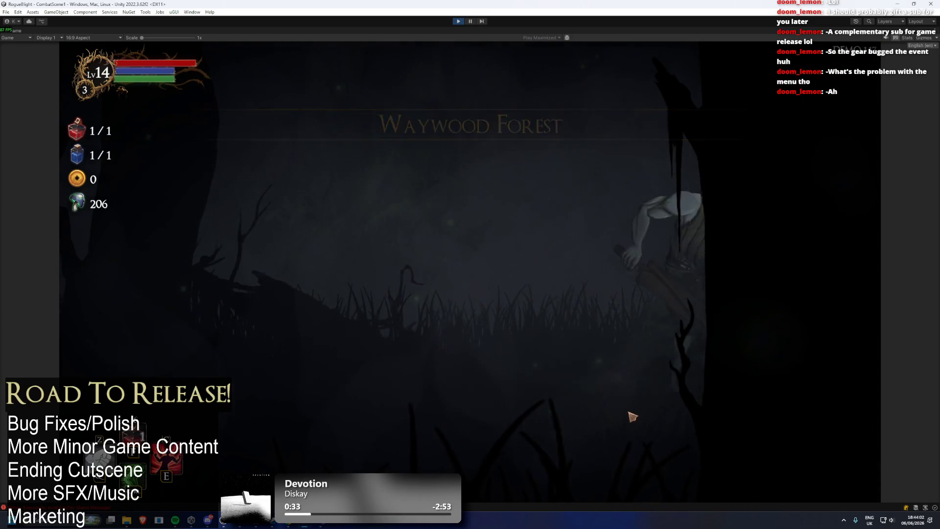
key("F1")
key("F2")
key("F2")
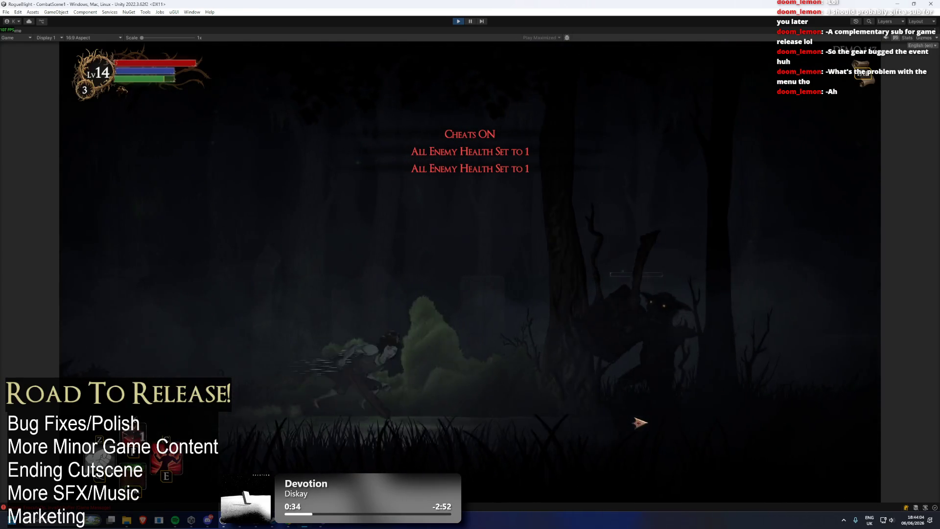
left_click(617, 386)
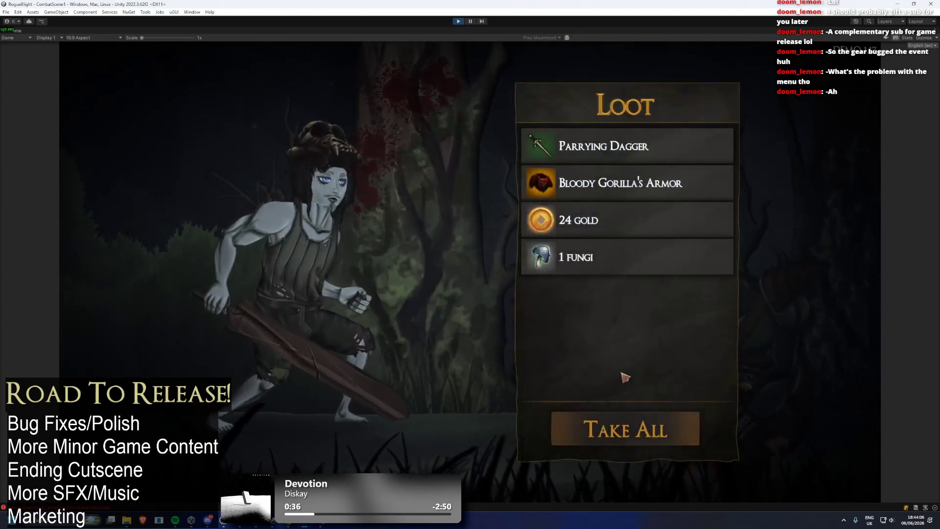
key("e")
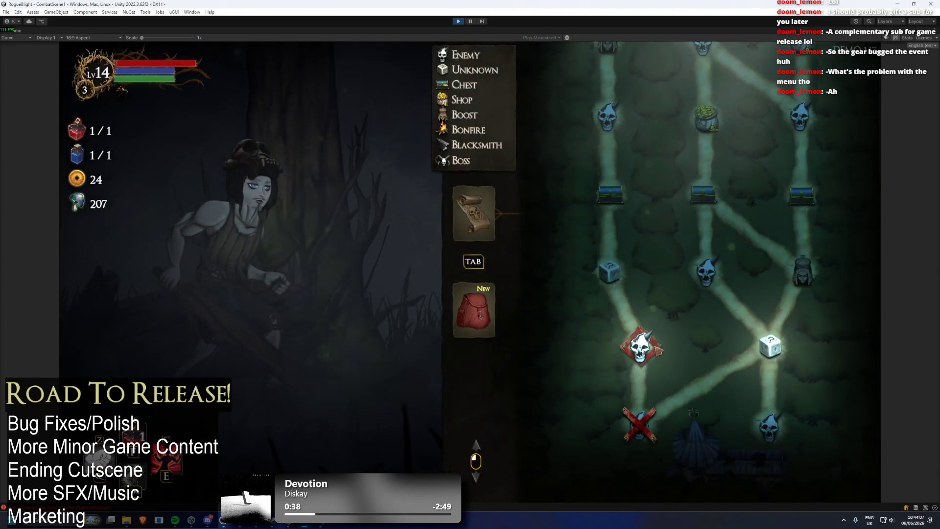
left_click(659, 351)
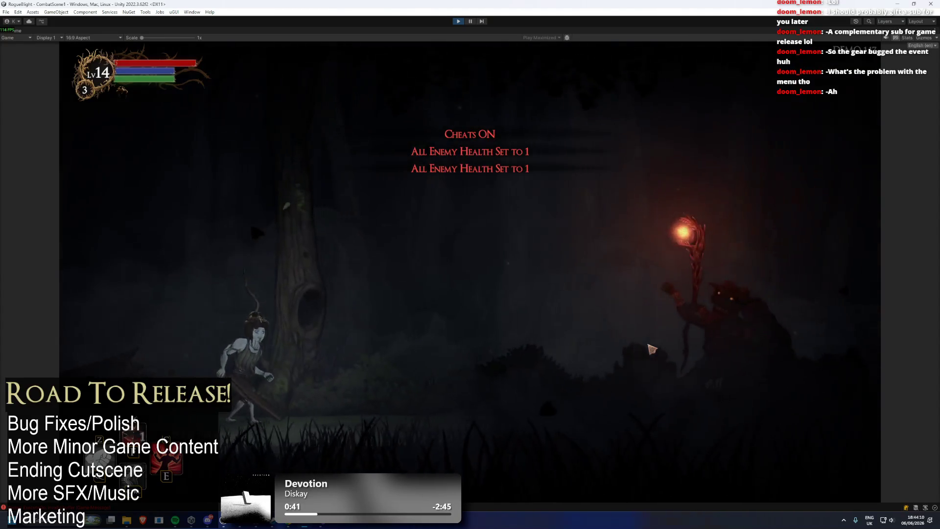
left_click(666, 335)
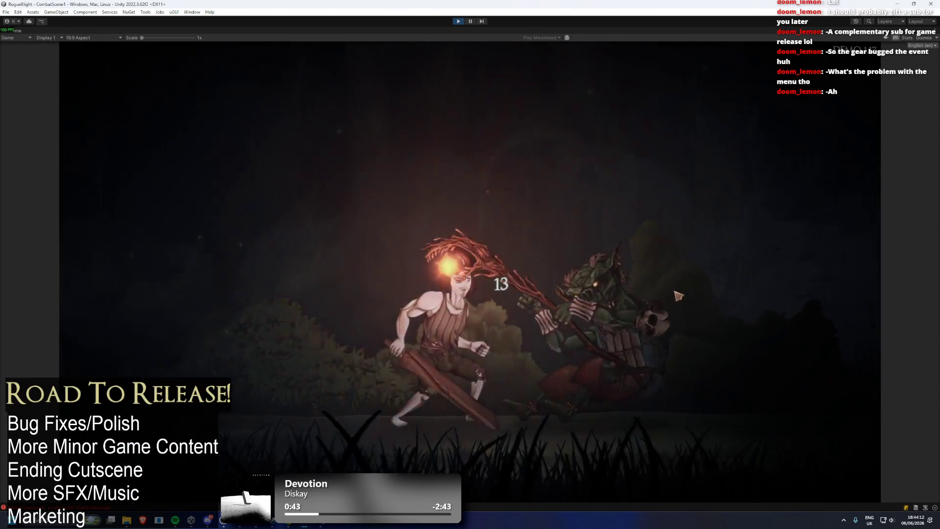
left_click(624, 431)
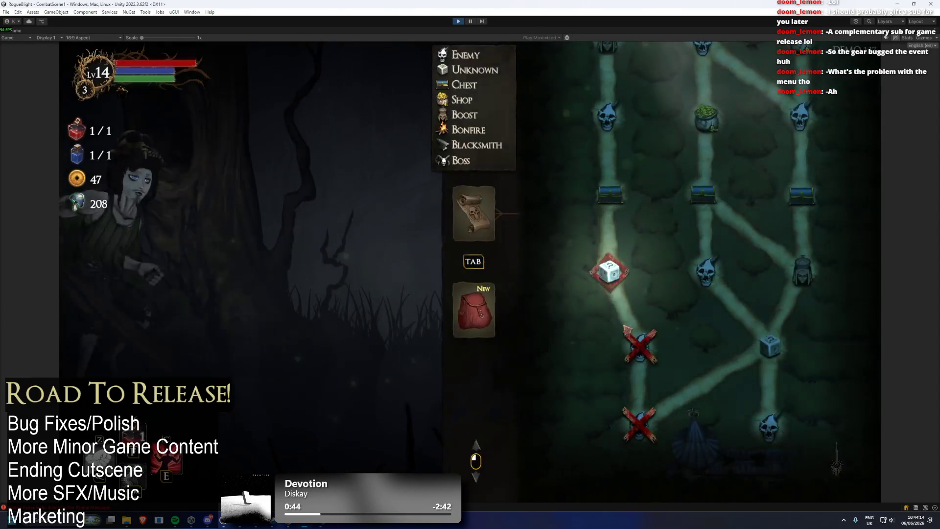
- Steal 2 fungi at the dice event and take the Fire Ring blessing
left_click(610, 272)
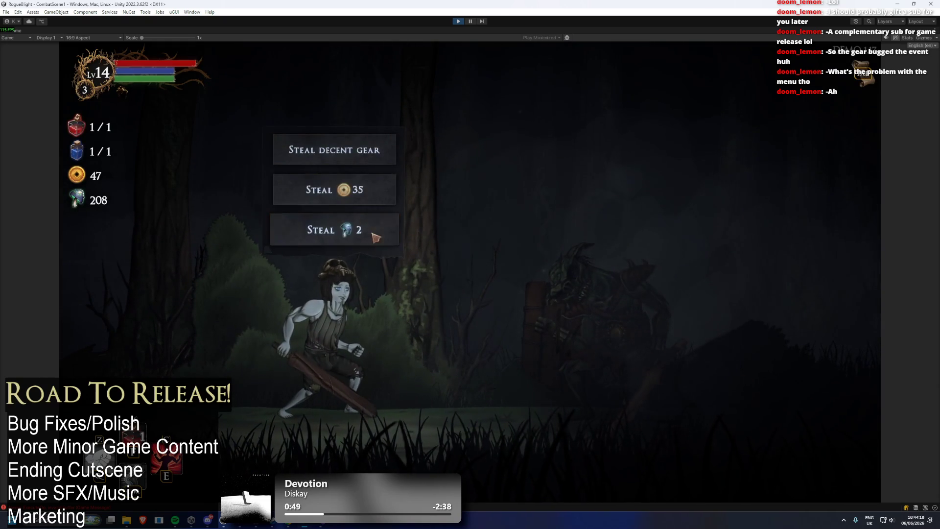
left_click(374, 238)
left_click(623, 428)
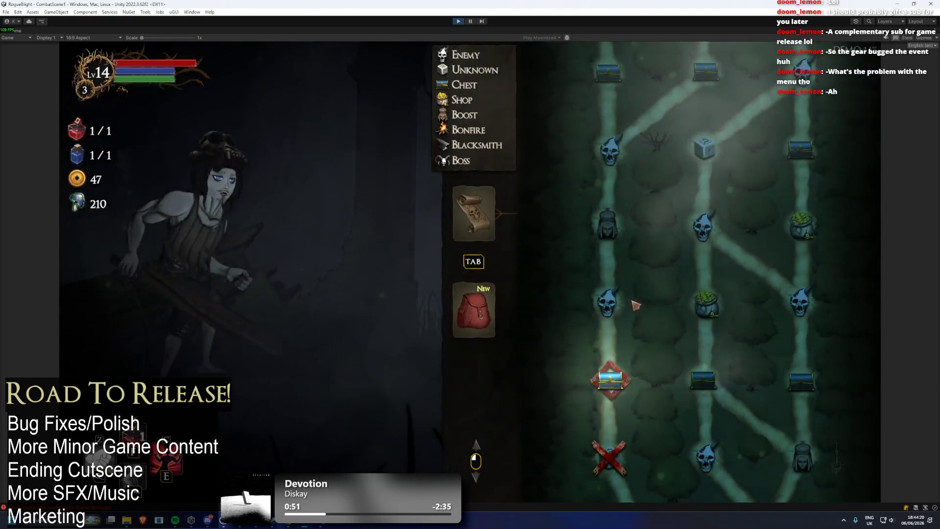
left_click(608, 365)
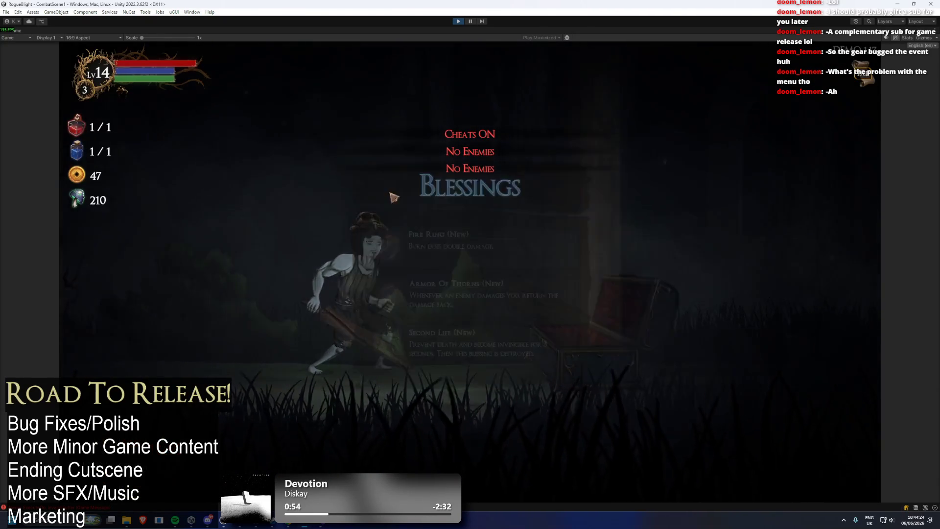
left_click(471, 239)
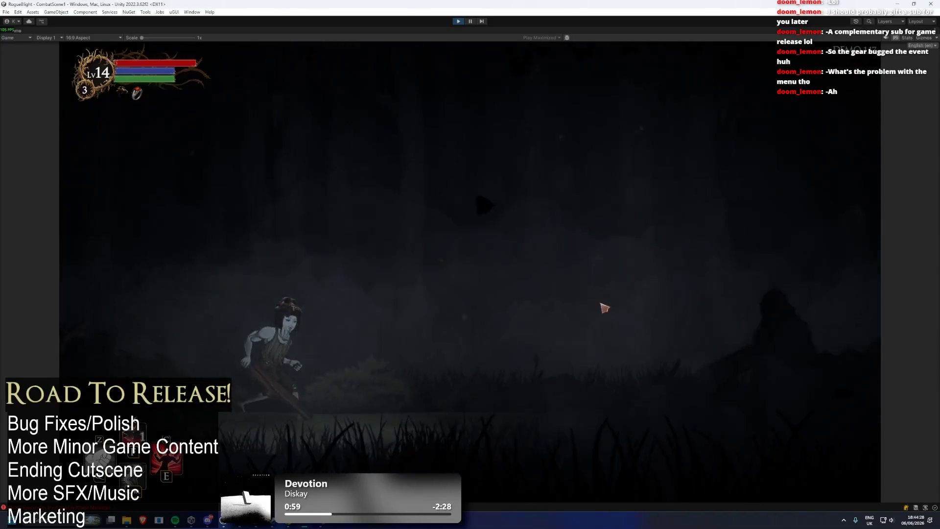
- Kill the spider, pray at the shrine for Bonus Health, and claim the enemy's loot
key("d")
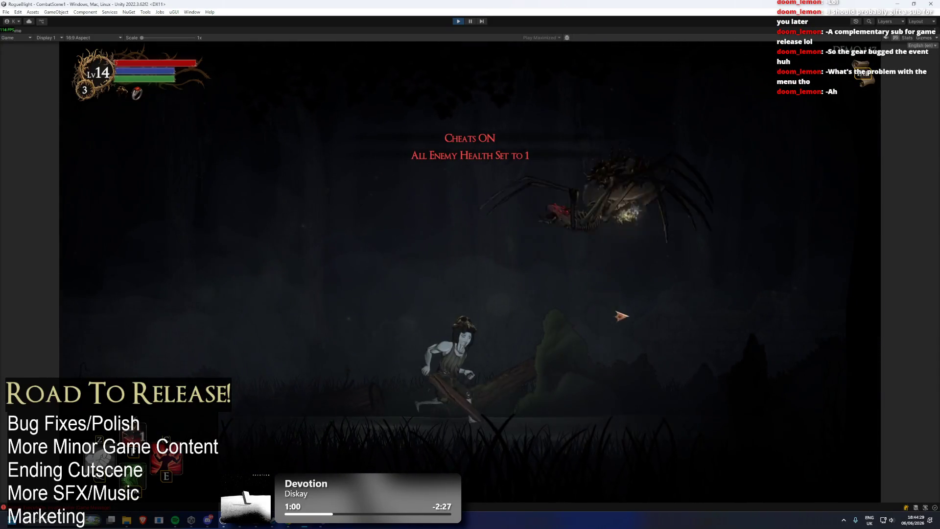
left_click(686, 374)
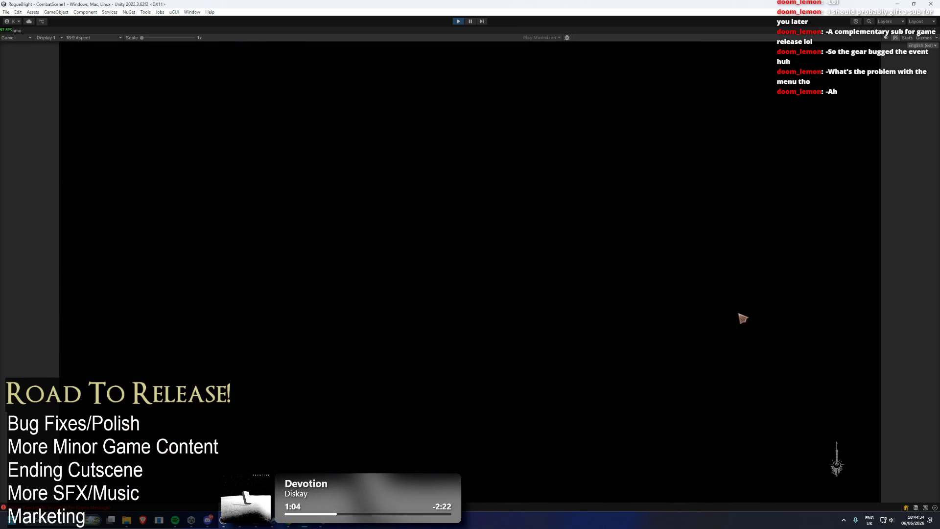
key("e")
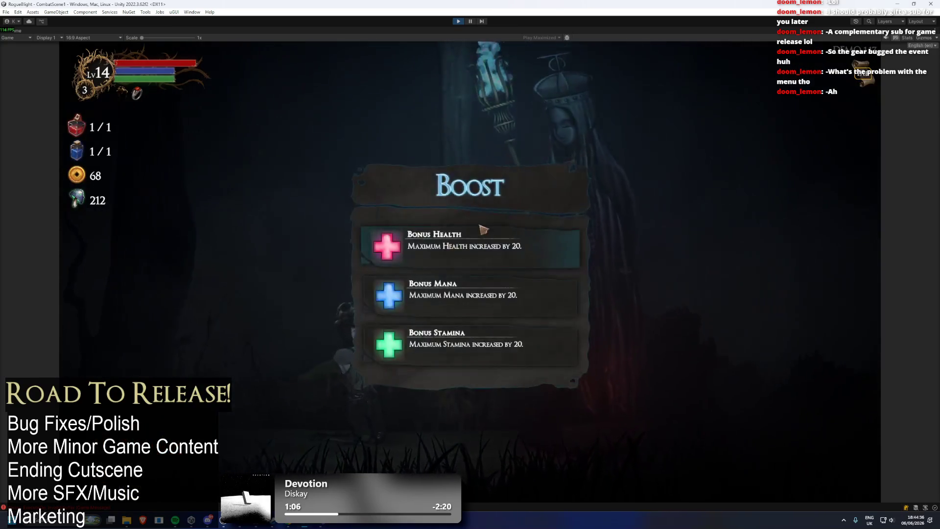
left_click(506, 240)
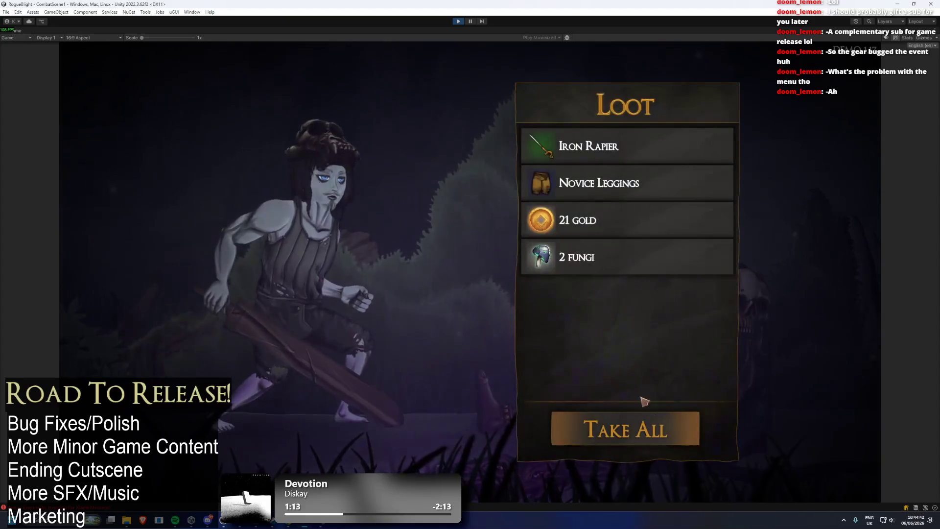
key("e")
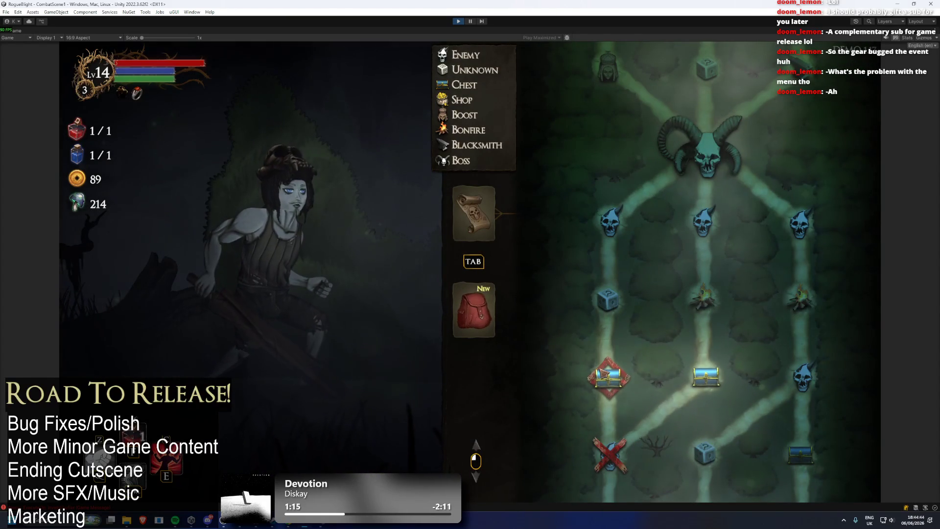
- Move into the next room and take the Swiftgrass Bundle from the chest
key("Tab")
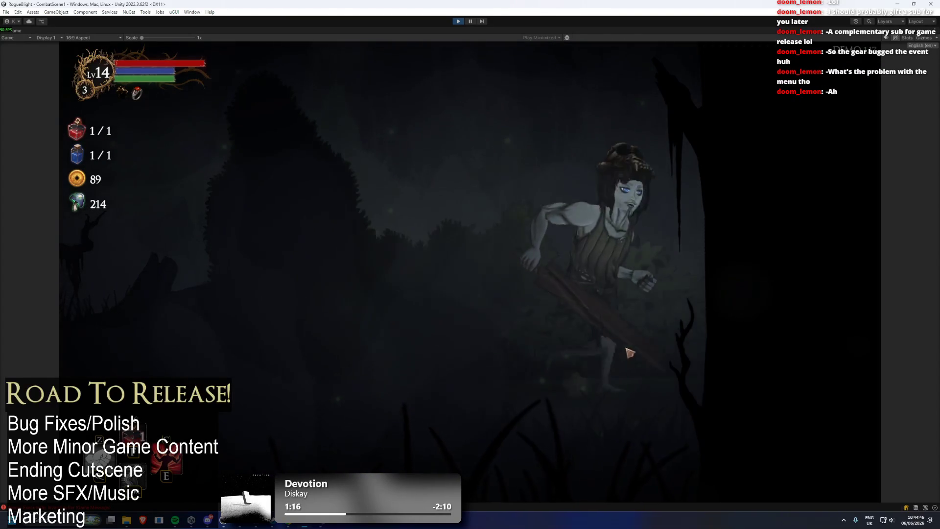
key("d")
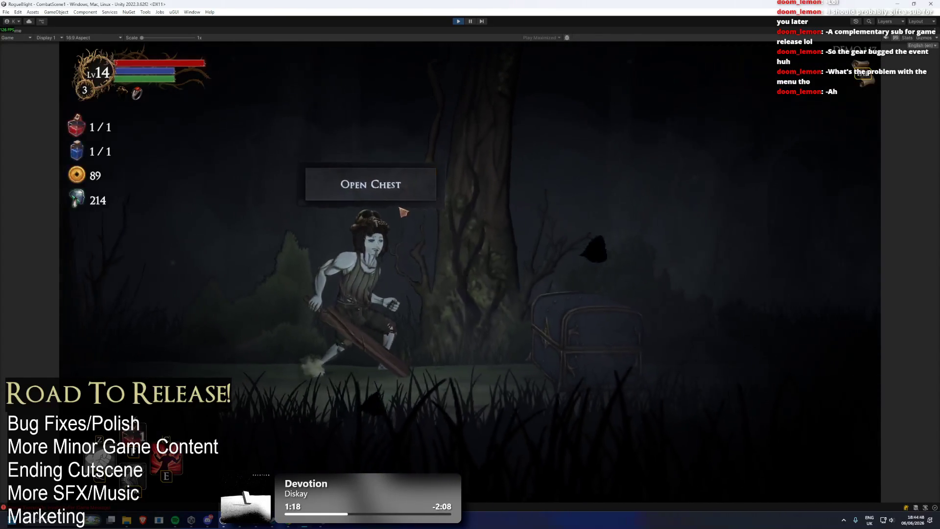
left_click(549, 294)
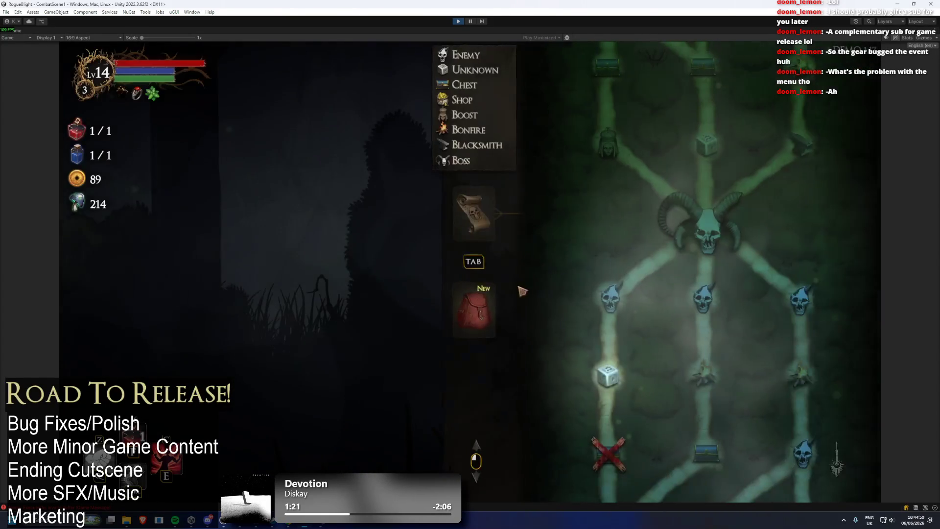
- Walk to the hatted trainer and choose to increase Intelligence
key("Tab")
key("d")
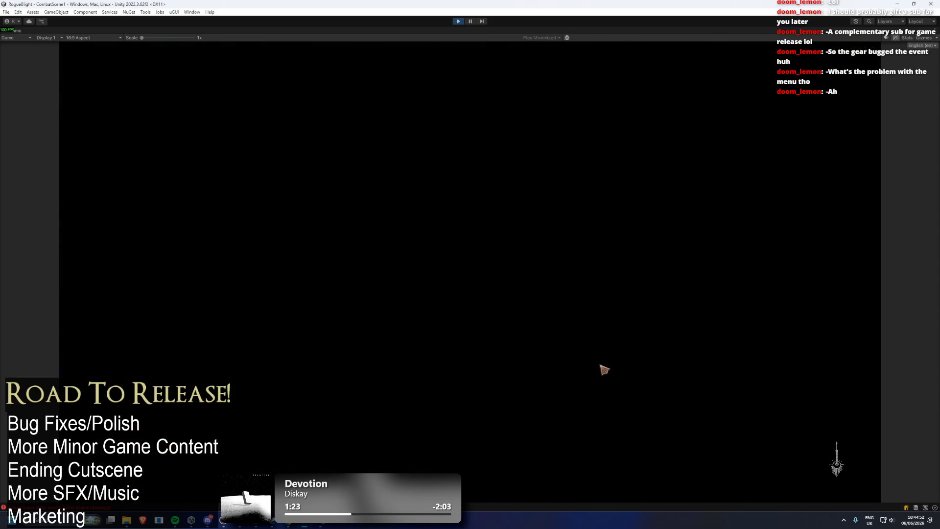
key("w")
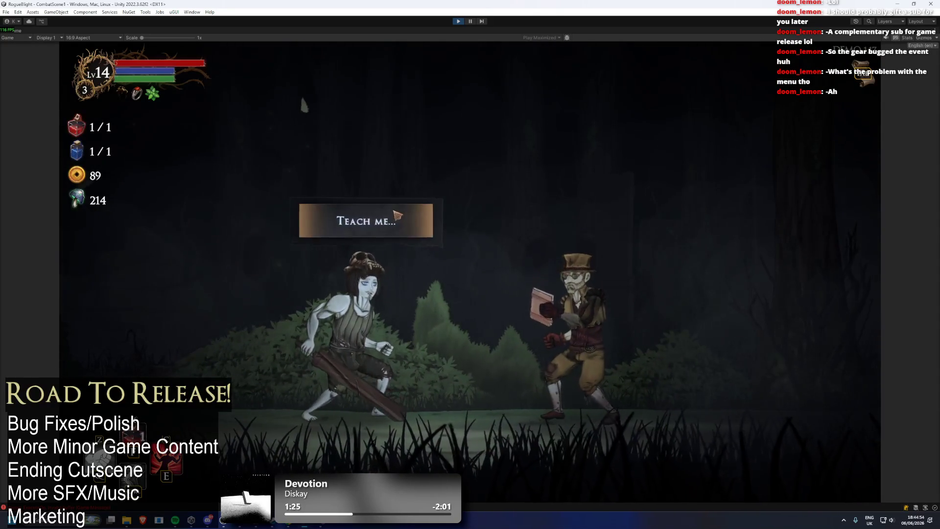
left_click(477, 286)
- Advance into the next forest room and dash at the next enemy
key("Tab")
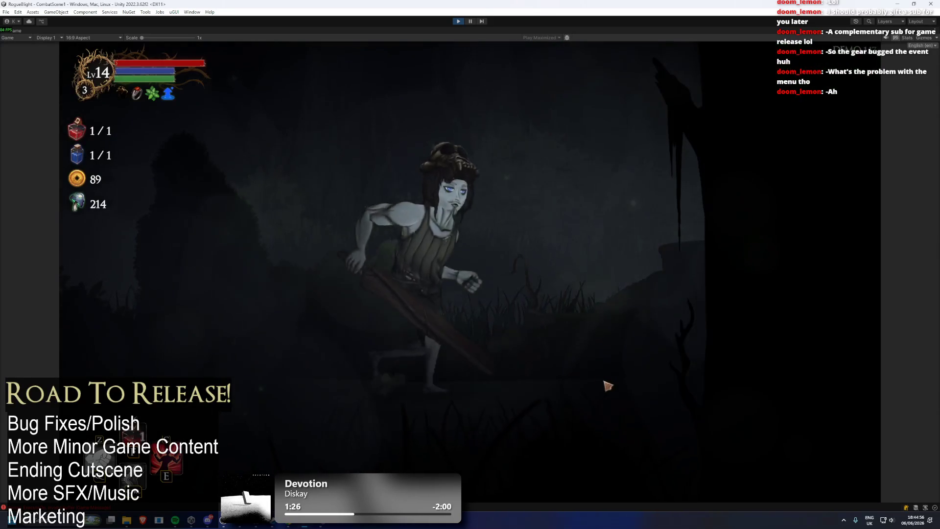
key("a")
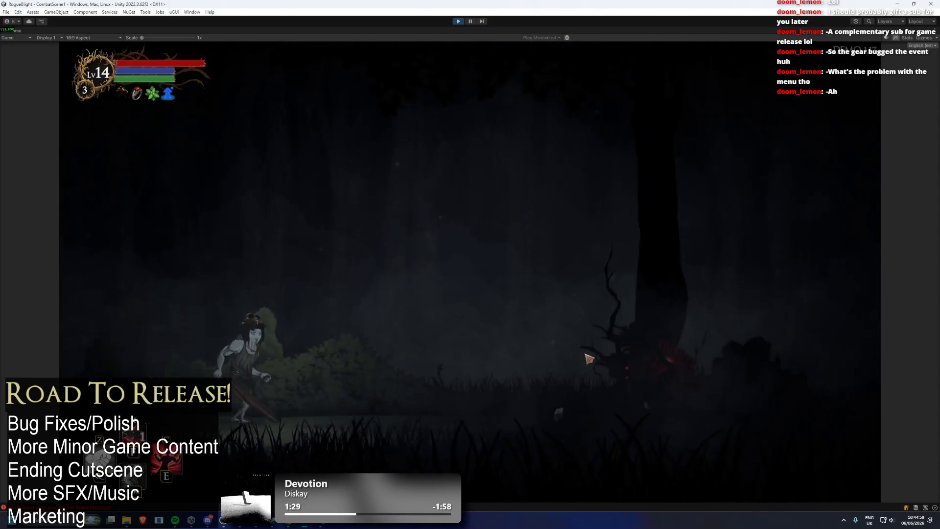
key("d")
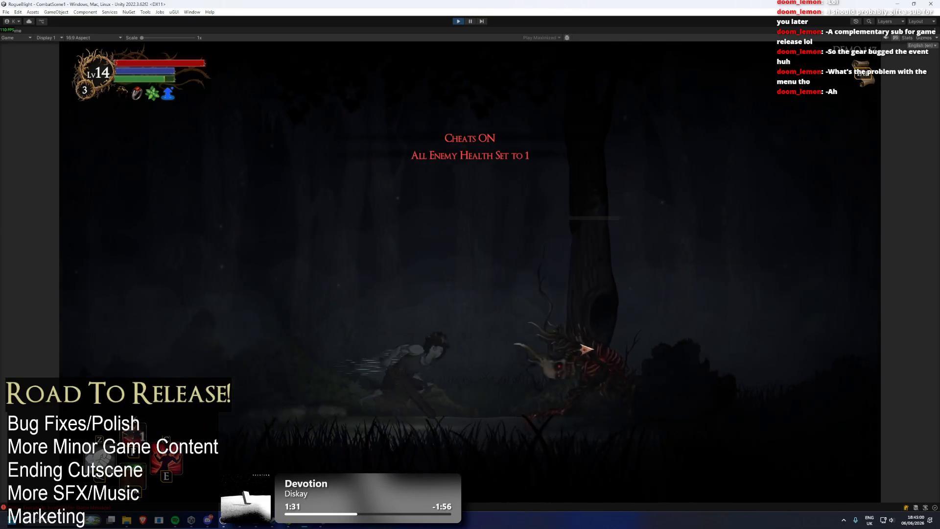
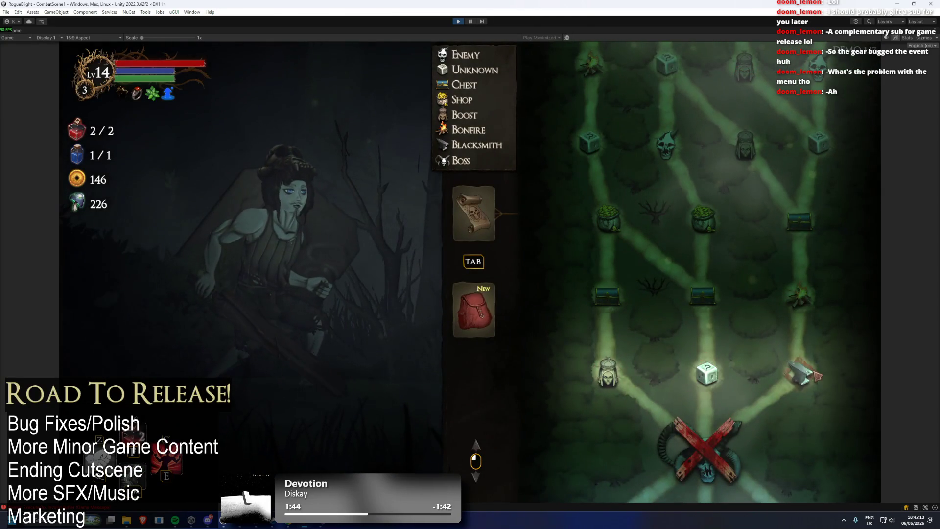
- Travel to the shrine, pray, and choose the Boost Health blessing
left_click(808, 375)
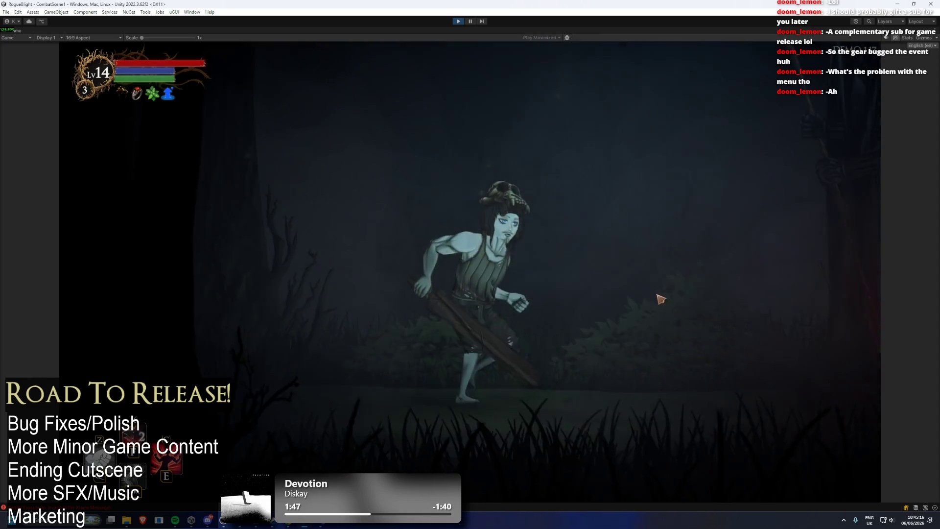
key("e")
left_click(487, 254)
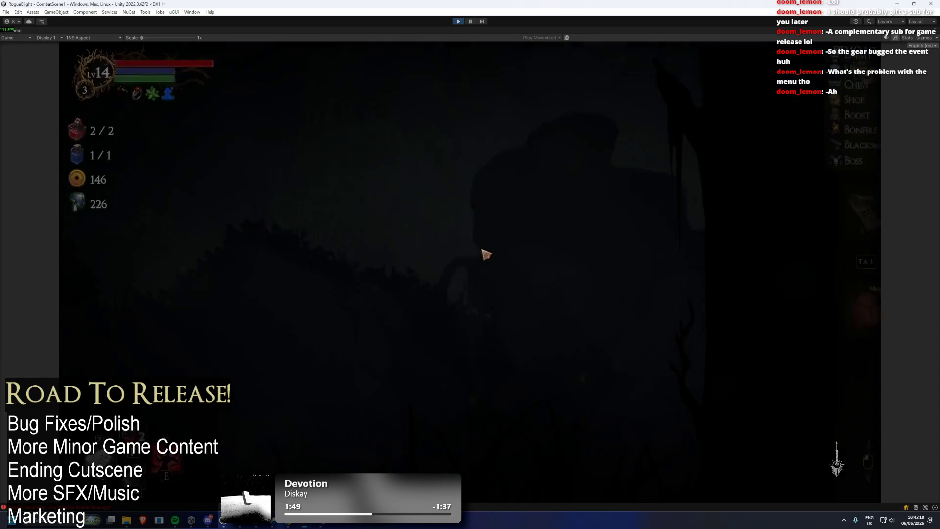
- Open the chest for the Fortune Stone blessing, then visit the shop and close it
left_click(610, 372)
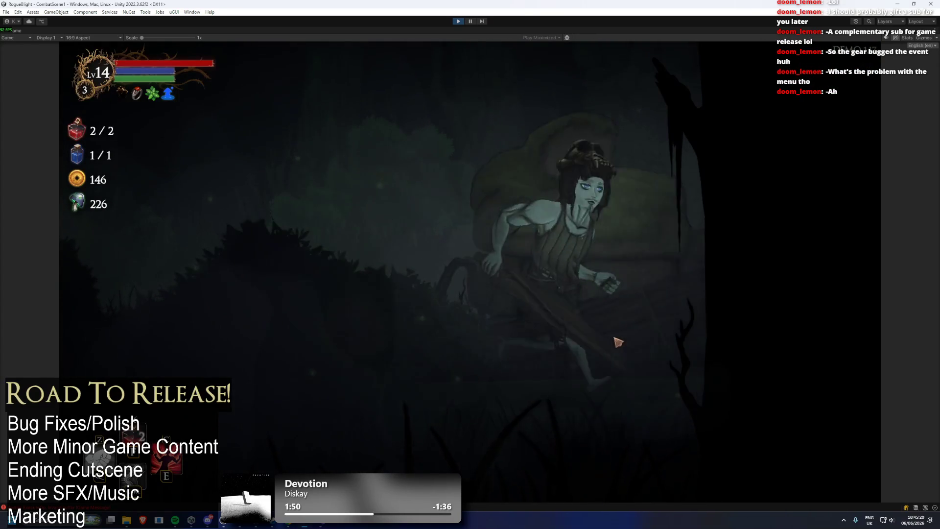
key("d")
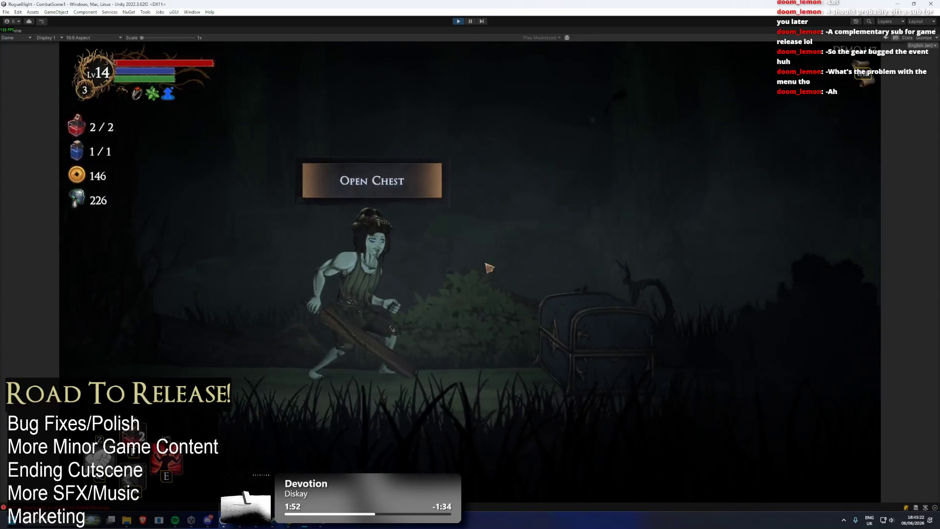
key("e")
left_click(510, 250)
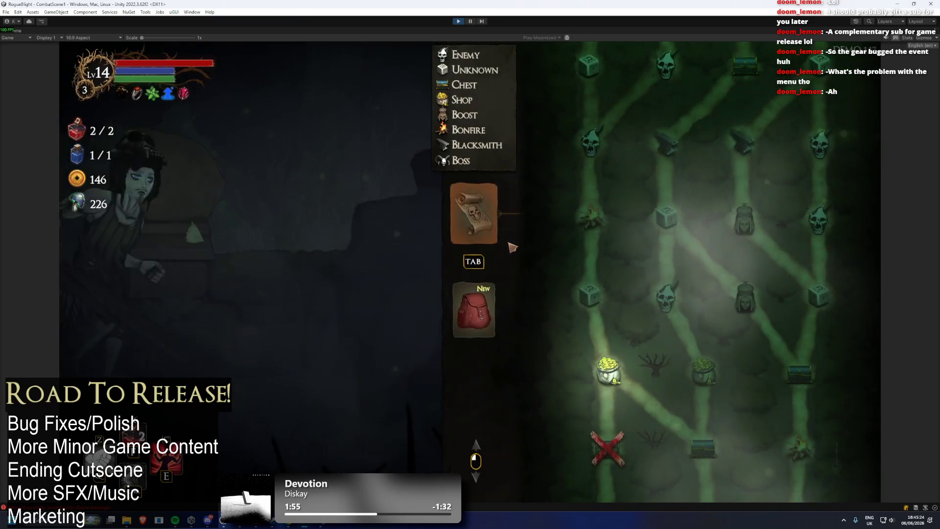
left_click(619, 373)
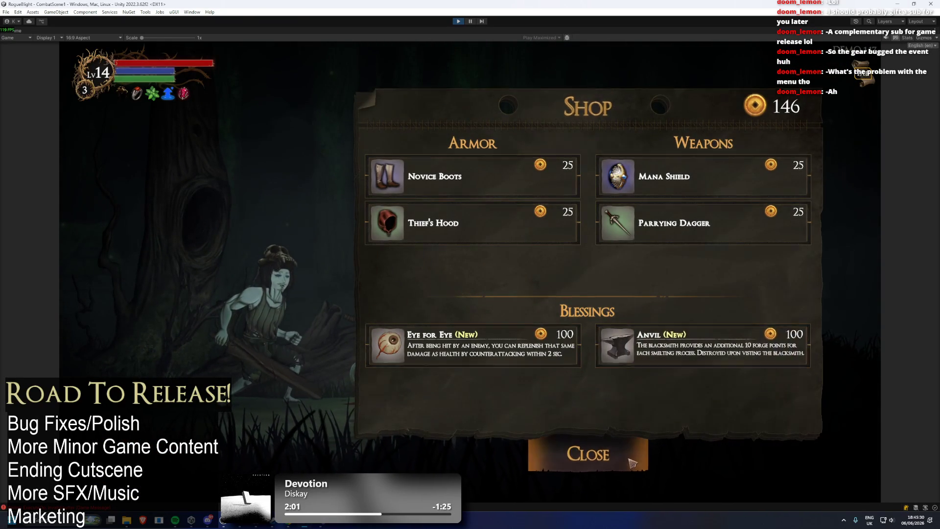
left_click(634, 463)
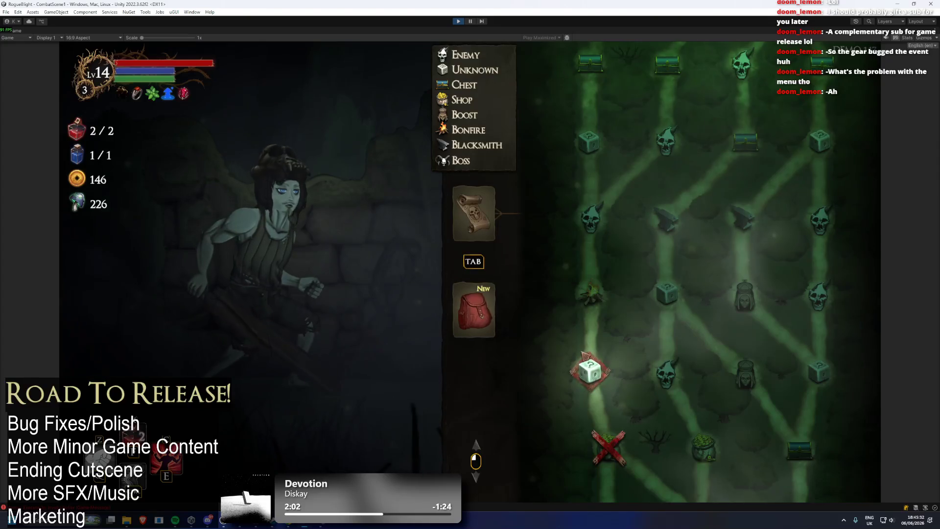
- Enter the blacksmith room, close the upgrade panel and advance the smith's dialogue
left_click(588, 360)
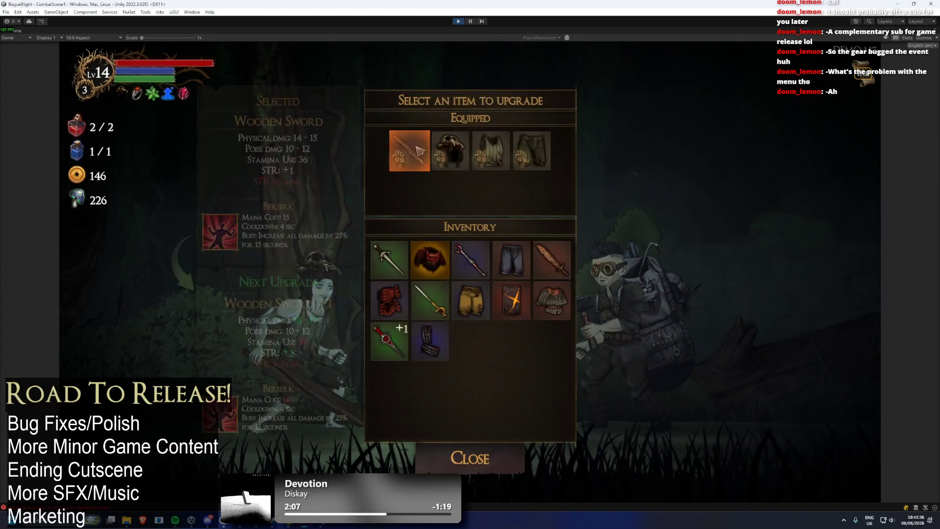
left_click(422, 159)
left_click(583, 248)
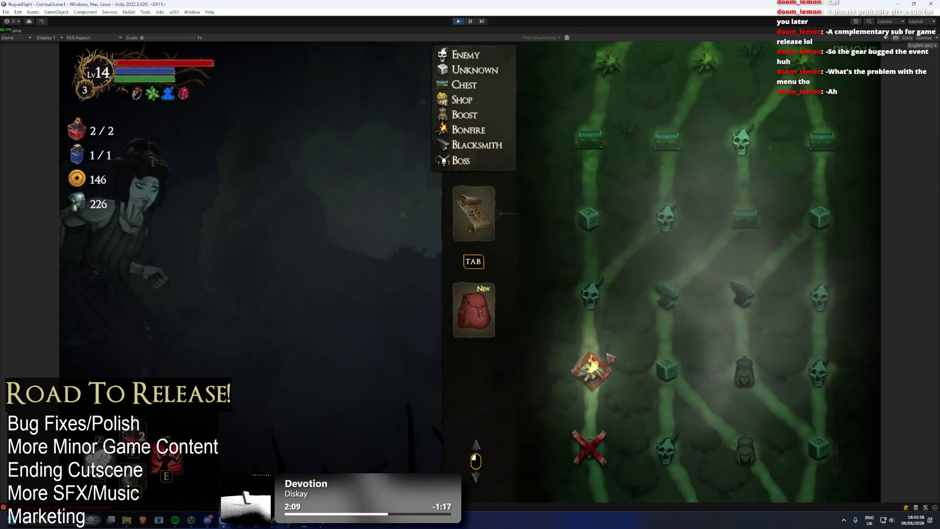
- Clear the skull enemy room with the F2 enemy-health-1 cheat and collect the loot
left_click(586, 357)
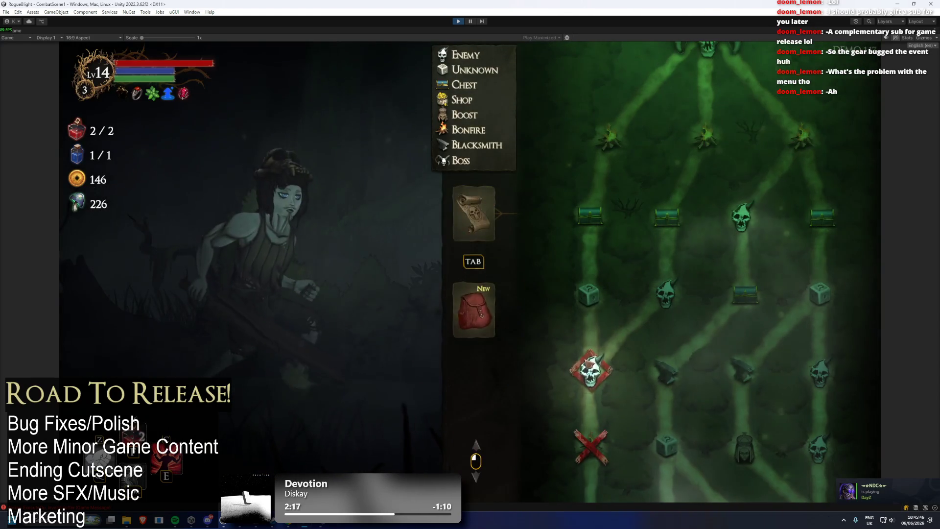
left_click(592, 368)
key("F2")
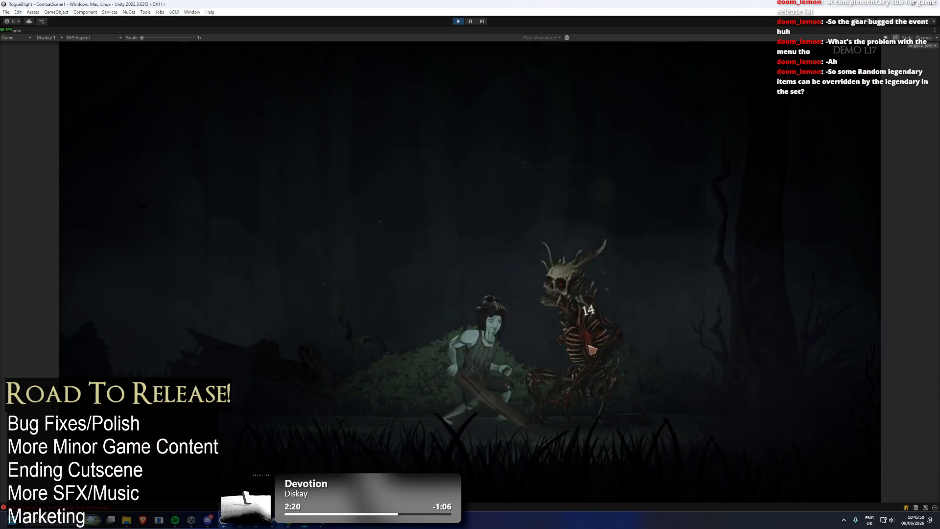
left_click(642, 437)
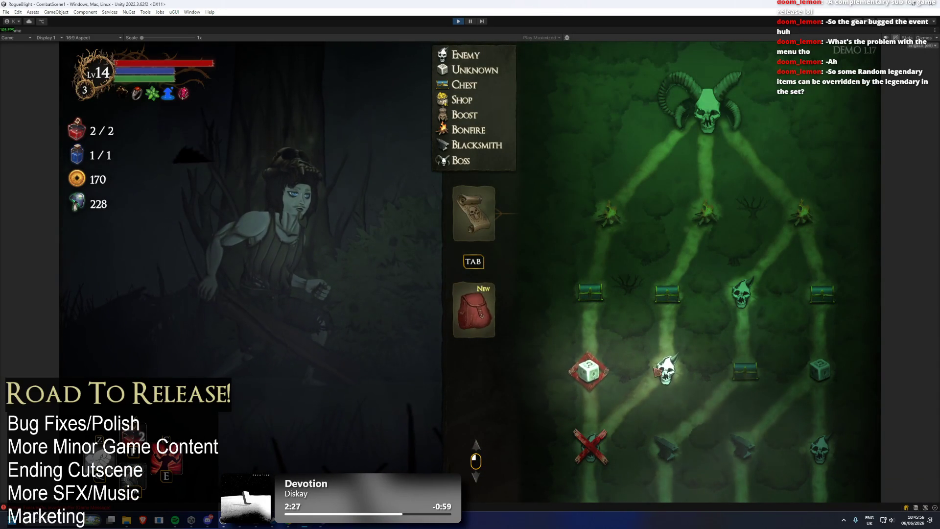
- Advance to the Wendigo boss and kill it using the F1/F2 enemy-health-1 cheats
left_click(666, 363)
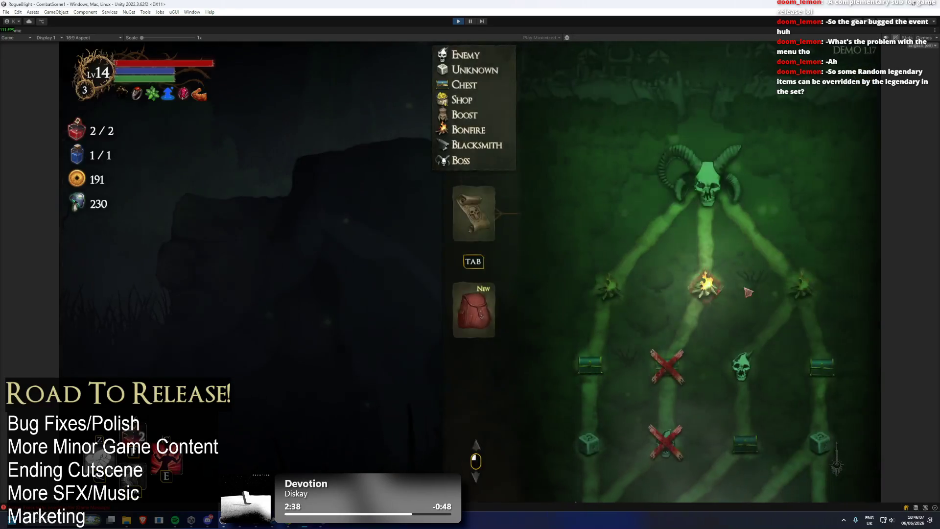
left_click(720, 285)
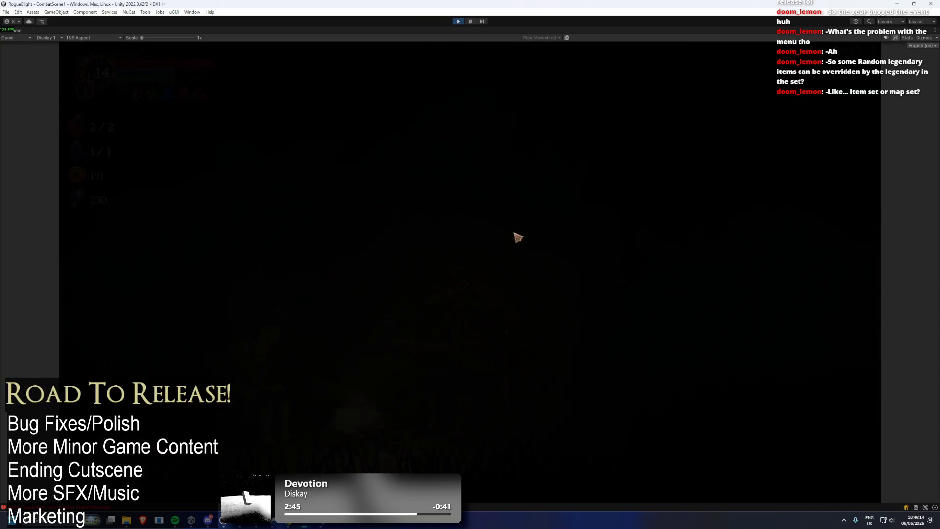
key("Tab")
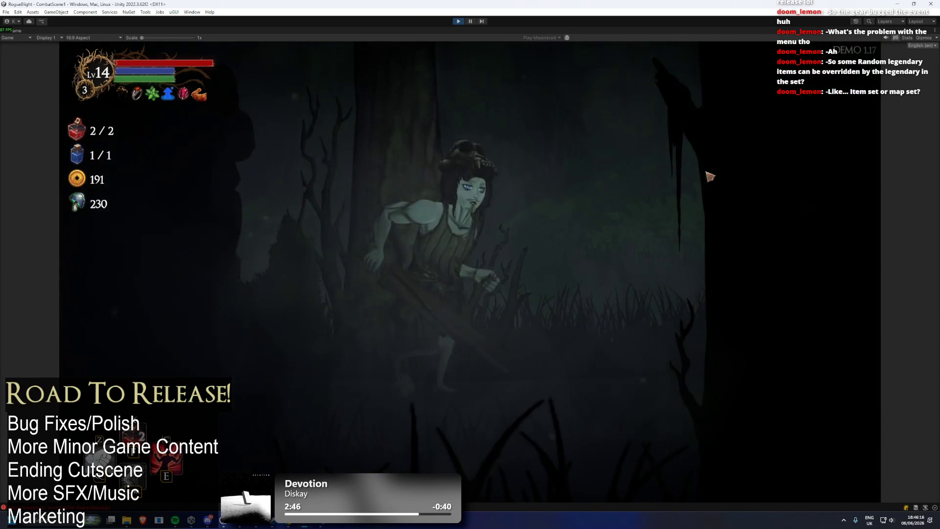
key("F1")
key("F2")
key("F2")
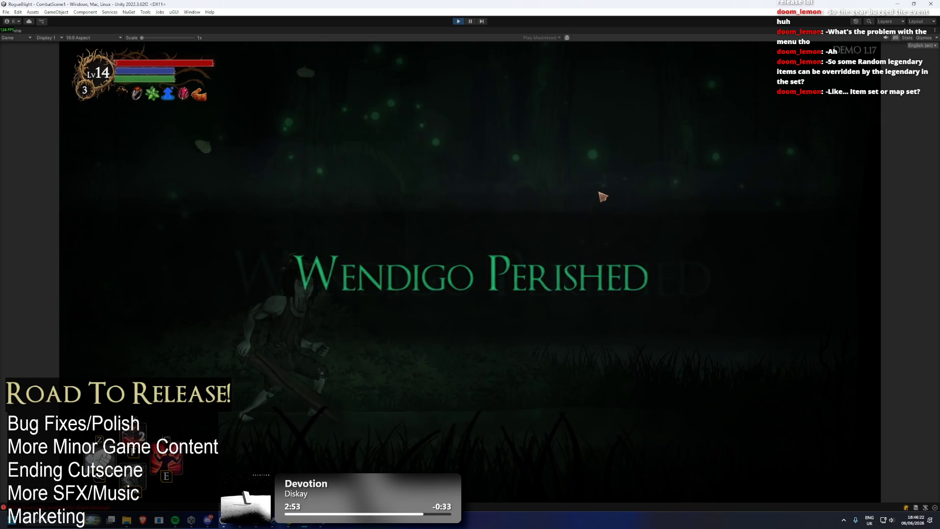
left_click(512, 346)
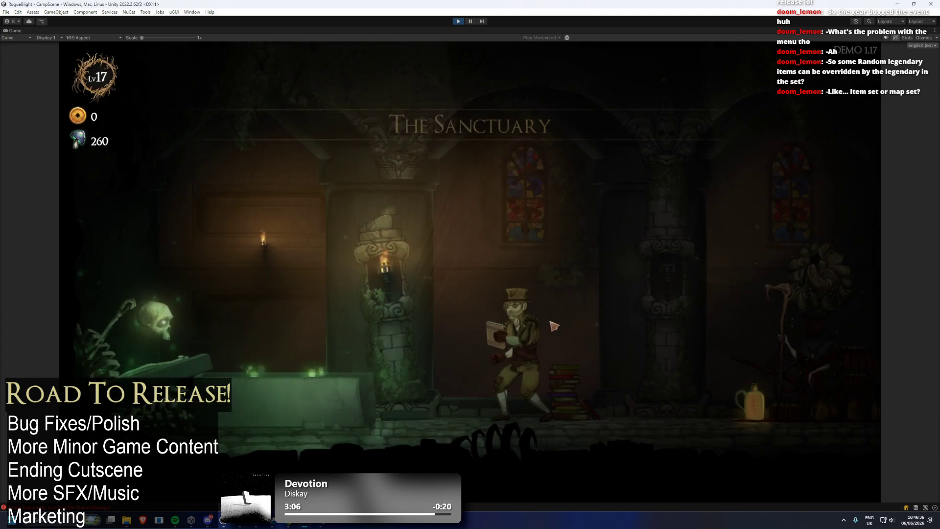
- Exit Play mode and launch Paint from the Windows search with 'p'
left_click(459, 21)
key("super")
type("p")
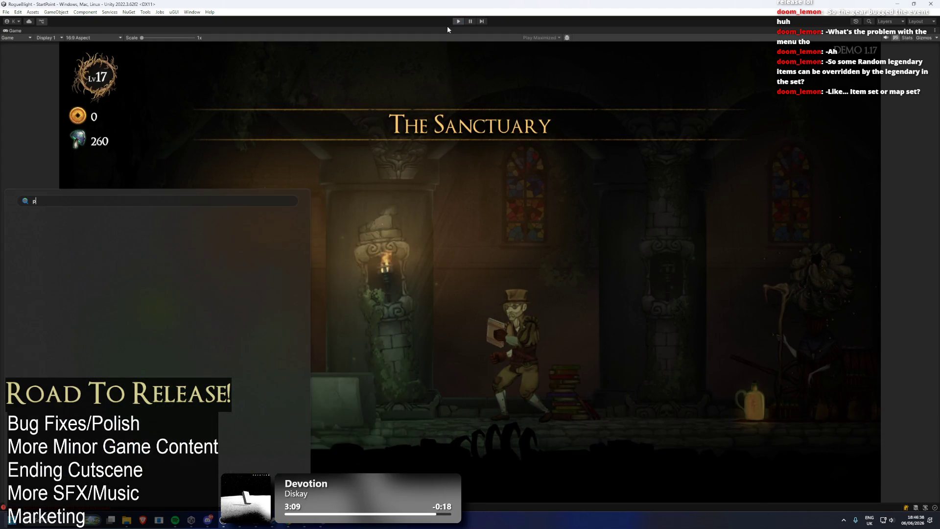
key("Escape")
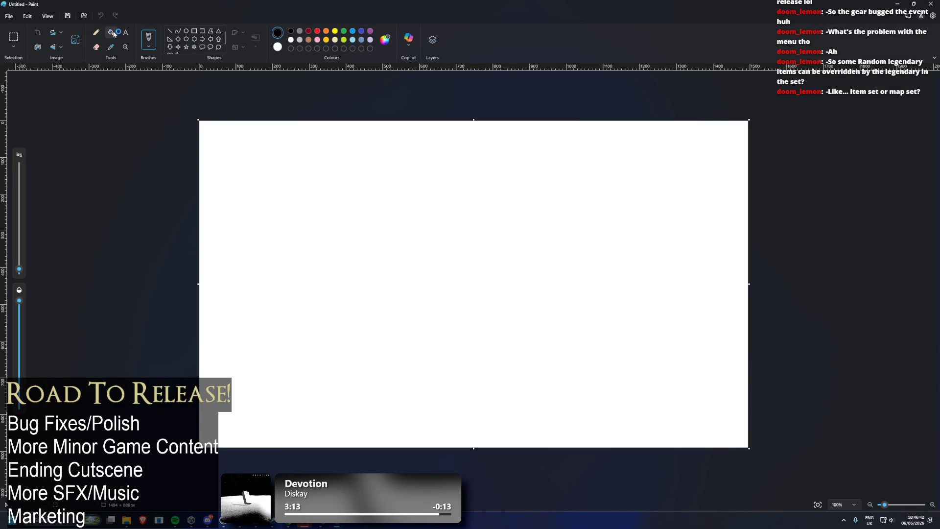
- Fill the whole Paint canvas with black
left_click(114, 35)
left_click(409, 191)
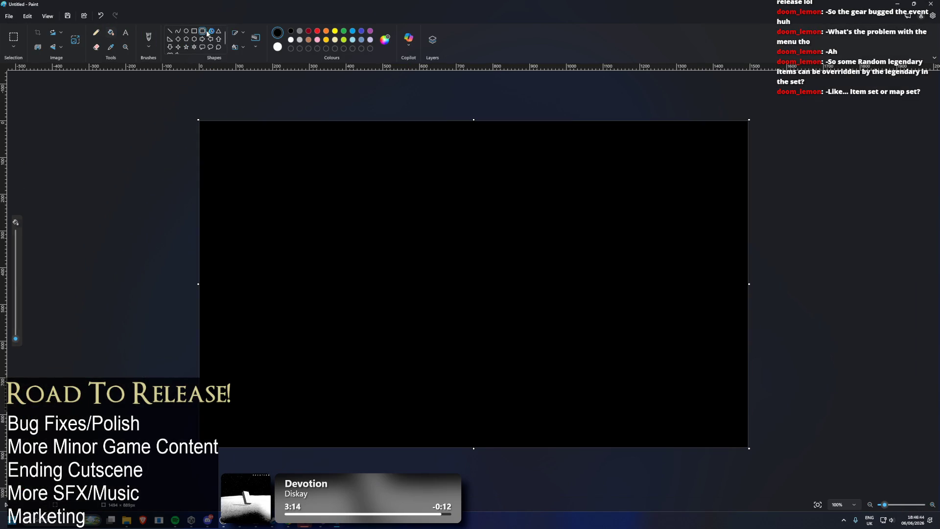
left_click(149, 36)
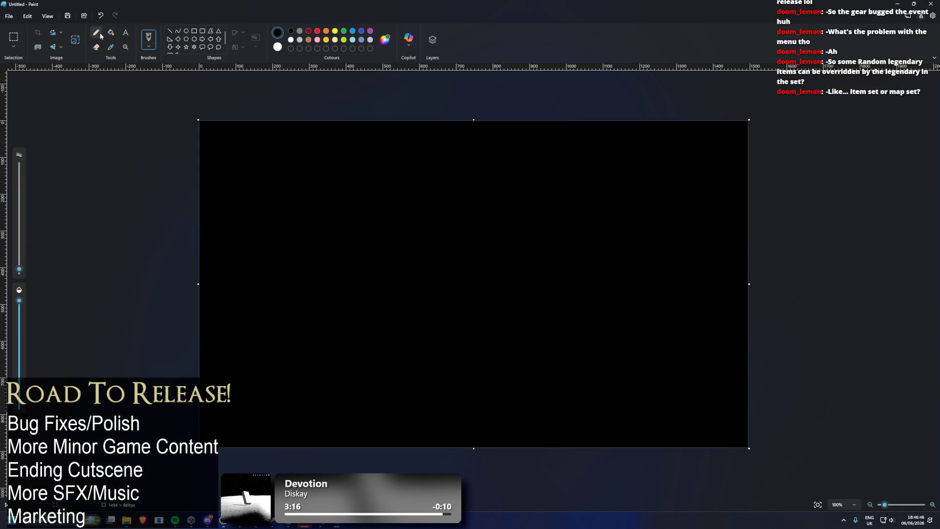
- Add a gold text box reading 'Sibs Glasses' on the canvas
left_click(126, 33)
left_click(299, 40)
left_click(326, 39)
left_click(348, 180)
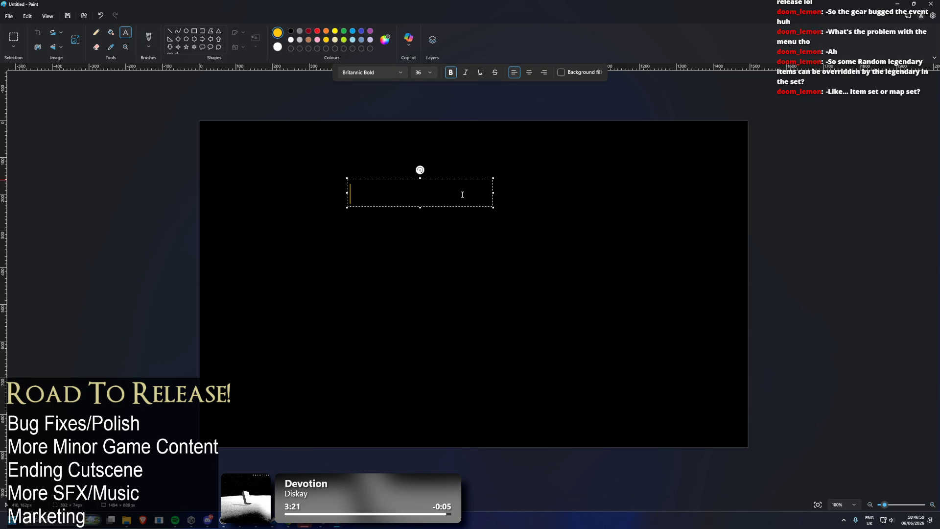
type("Sibs Glas")
type("ses")
key("Return")
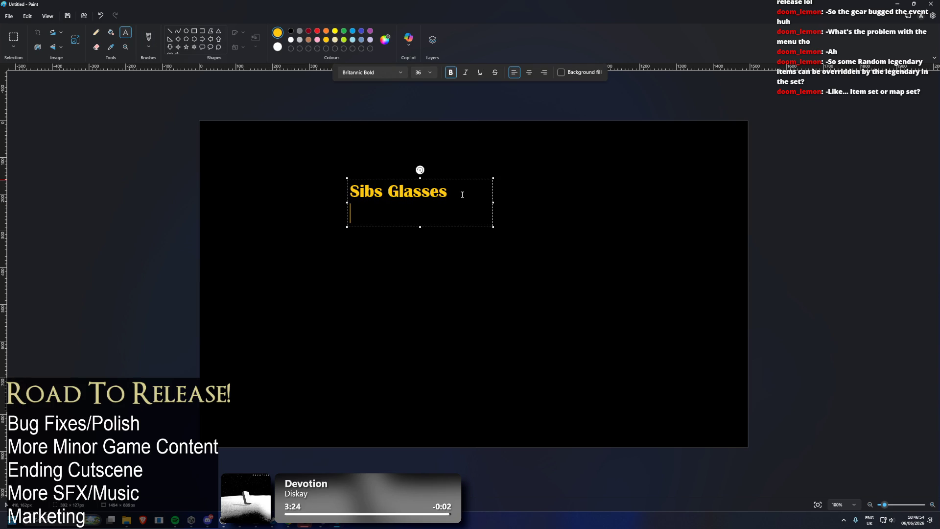
- Add a green 'Poison Wendigo Head' line and enlarge the text box
left_click(344, 31)
type("Pois")
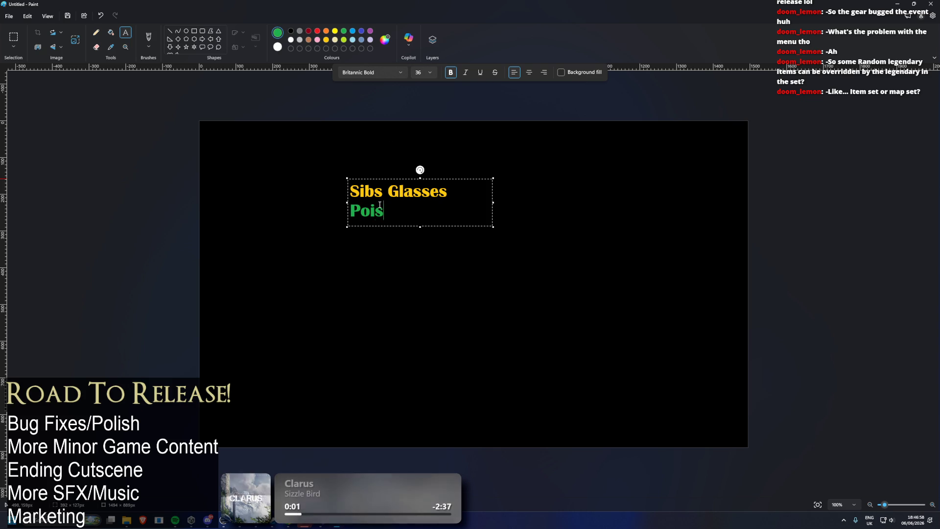
type("on Wendigo")
key("Return")
type("H")
mouse_move(495, 213)
left_mouse_down()
mouse_move(639, 213)
mouse_move(676, 247)
left_mouse_up()
left_click_drag(508, 244, 508, 320)
type("ead")
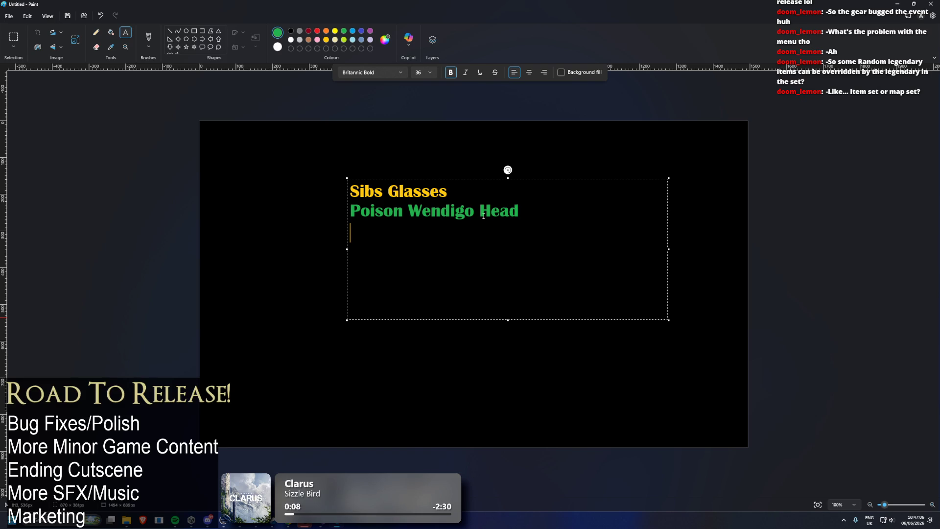
- Copy 'Poison Wendigo' and paste it to add a 'Poison Wendigo Body' line
left_click_drag(484, 215, 350, 211)
key("ctrl+c")
left_click(528, 222)
key("Return")
key("ctrl+v")
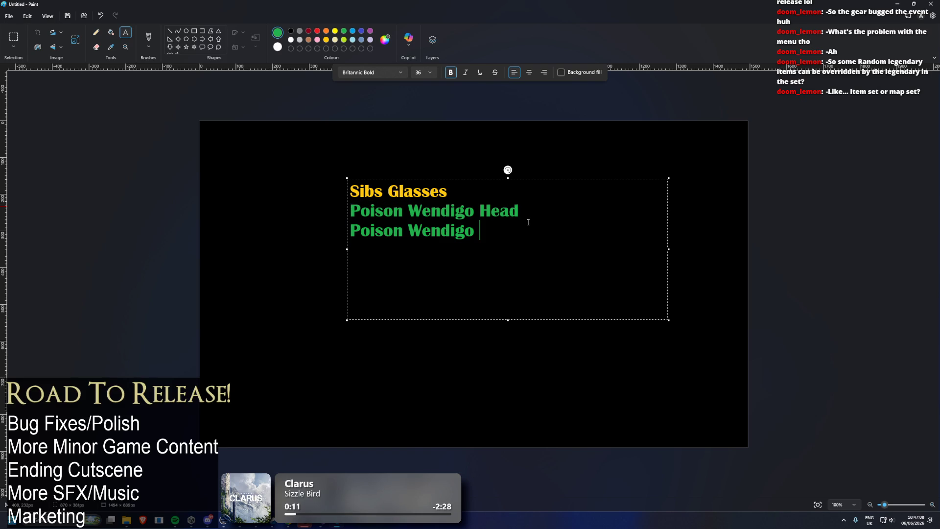
type("Bo")
key("BackSpace")
key("BackSpace")
key("BackSpace")
type("Body")
- Add 'Poison Wendigo Gloves' and 'Feet' lines, begin another, and heighten the text box
key("ctrl+v")
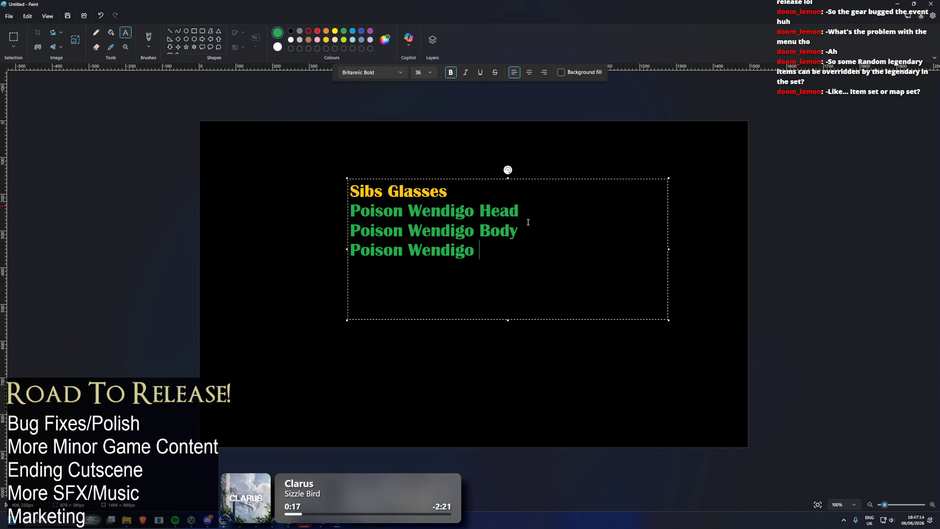
type("gloves")
key("ctrl+v")
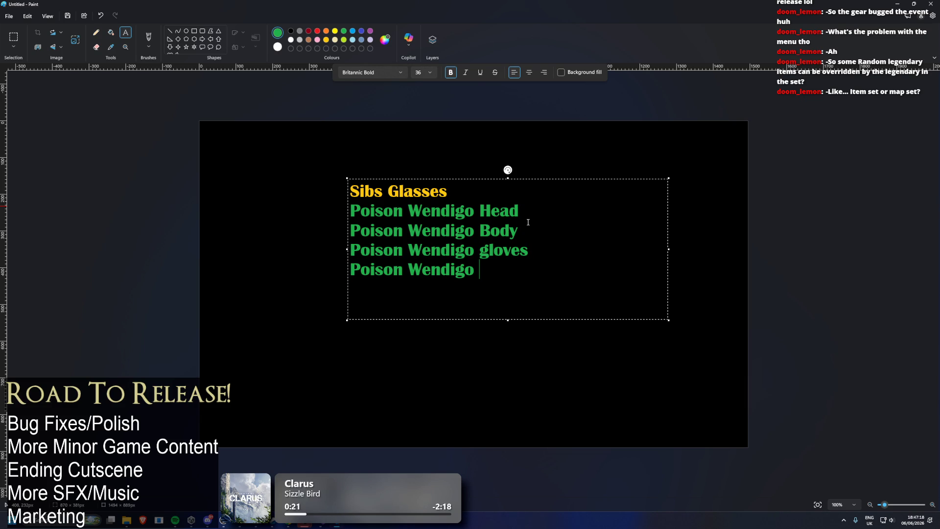
key("Delete")
type("G")
key("Down")
type("Feet")
key("Return")
key("ctrl+v")
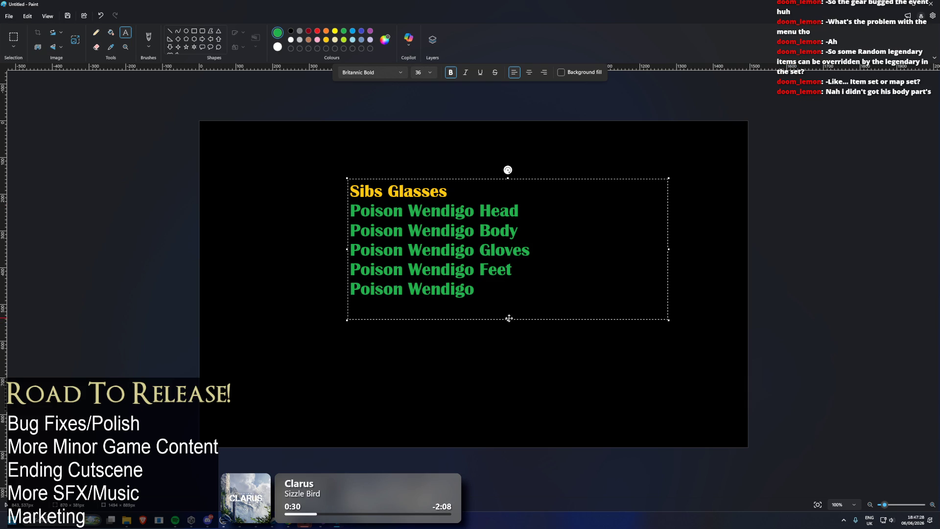
left_click_drag(509, 319, 502, 425)
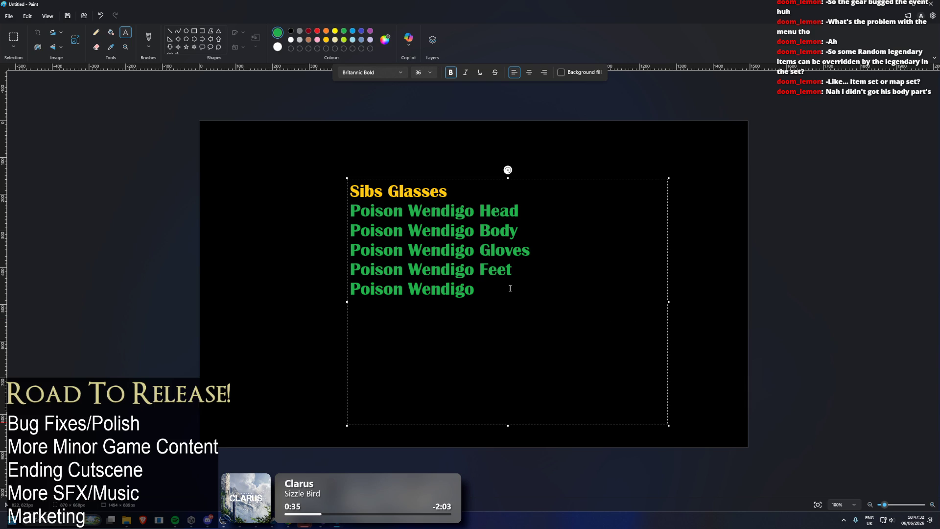
- Finish the 'Poison Wendigo legs' line and type 'Bloody Gorilla Body' in dark red
type("legs")
key("Return")
left_click(308, 31)
type("Bloo")
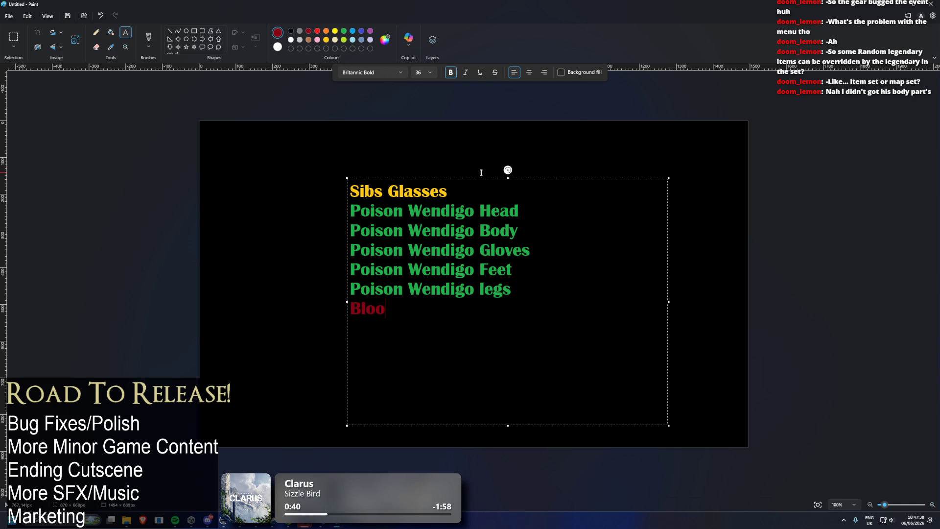
type("dy Gorilla Body")
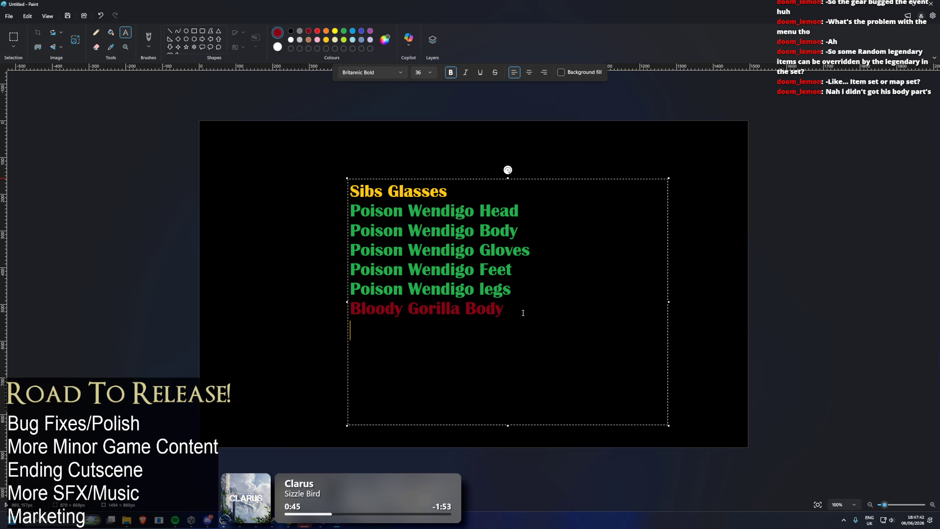
- Copy the Bloody Gorilla line and paste it as 'Bloody Gorilla Head'
left_click_drag(528, 317, 339, 306)
key("ctrl+c")
left_click(404, 318)
key("ctrl+v")
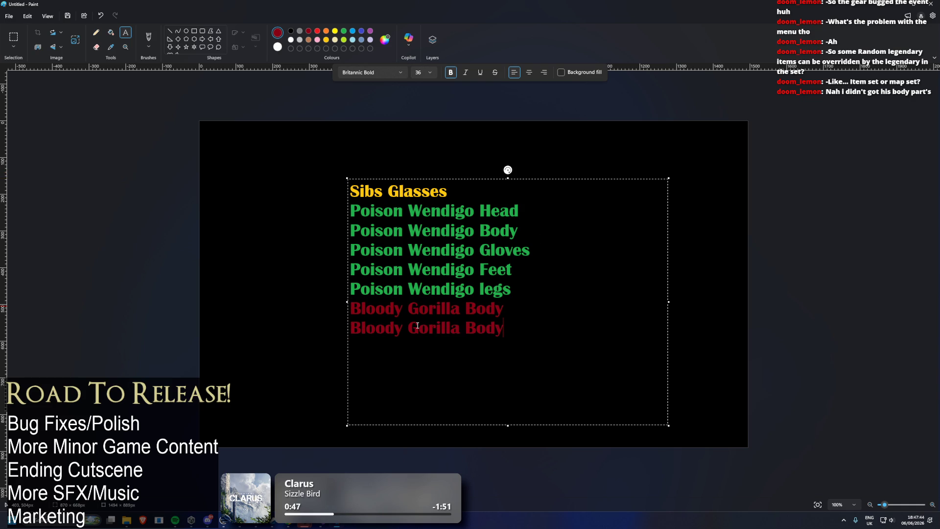
key("BackSpace")
key("BackSpace")
key("BackSpace")
type("Head")
key("Return")
- Add 'Bloody Gorilla Gloves' and 'Bloody Gorilla Feet' lines from the copied text
key("ctrl+v")
key("BackSpace")
key("BackSpace")
key("BackSpace")
type("Gloves")
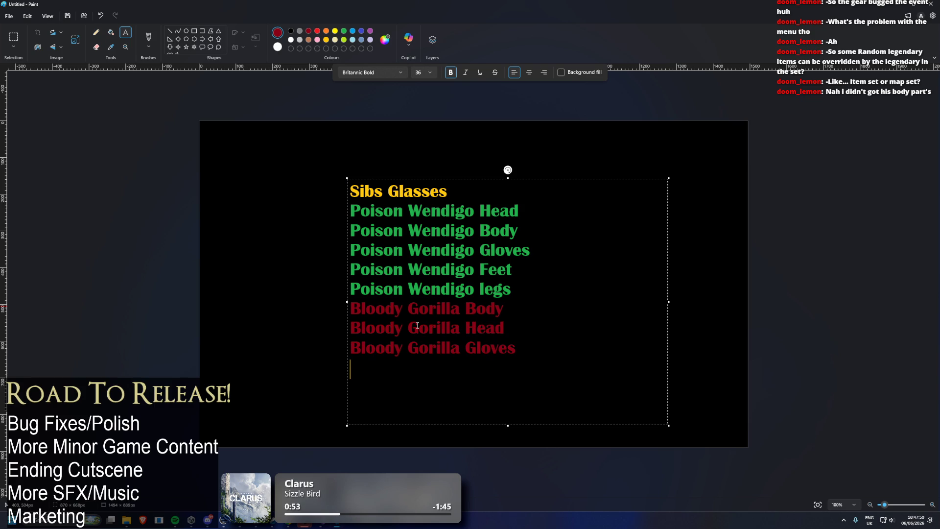
key("ctrl+v")
key("BackSpace")
key("BackSpace")
key("BackSpace")
type("Feet")
- Add 'Bloody Gorilla Legs' and shift the item list higher on the canvas
key("Return")
key("ctrl+v")
key("BackSpace")
key("BackSpace")
key("BackSpace")
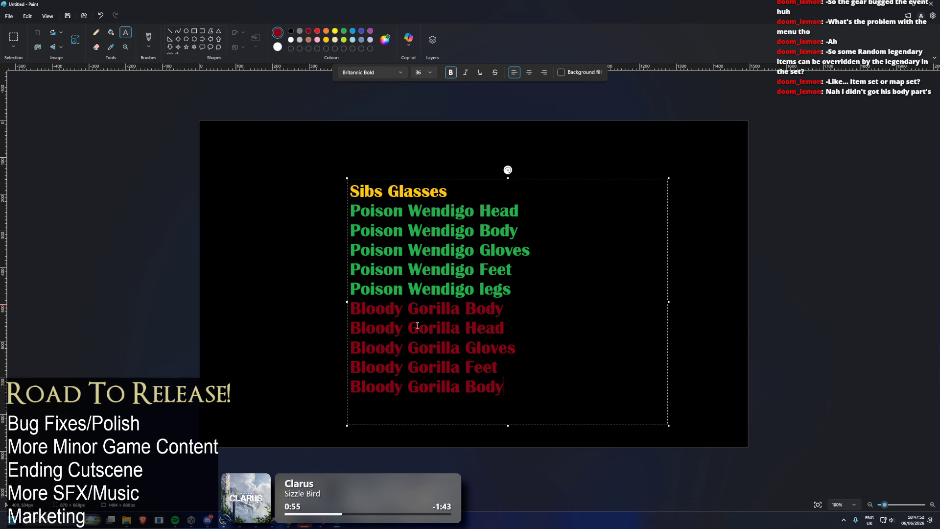
type("Legs")
left_click_drag(510, 182, 514, 130)
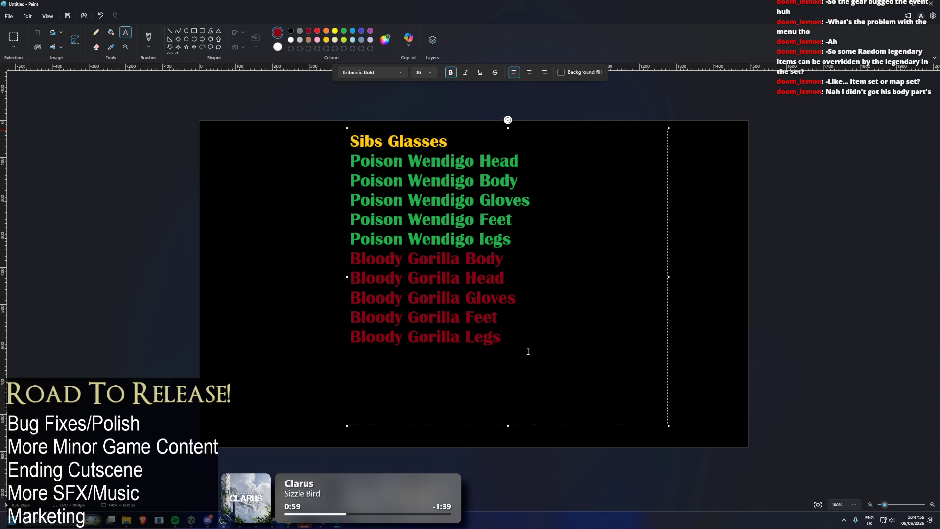
key("Return")
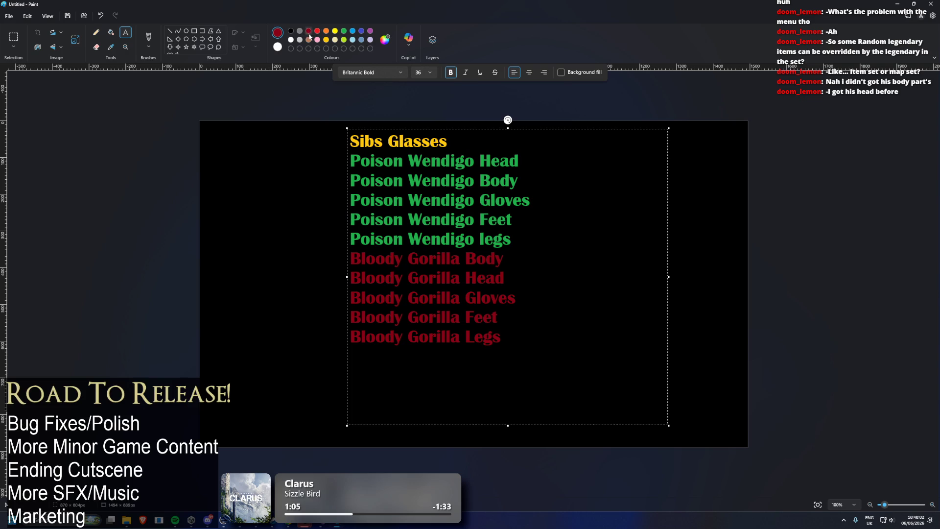
- Type a blue 'Zima's Head' line below the Bloody Gorilla items
left_click(362, 31)
type("Zima's Head")
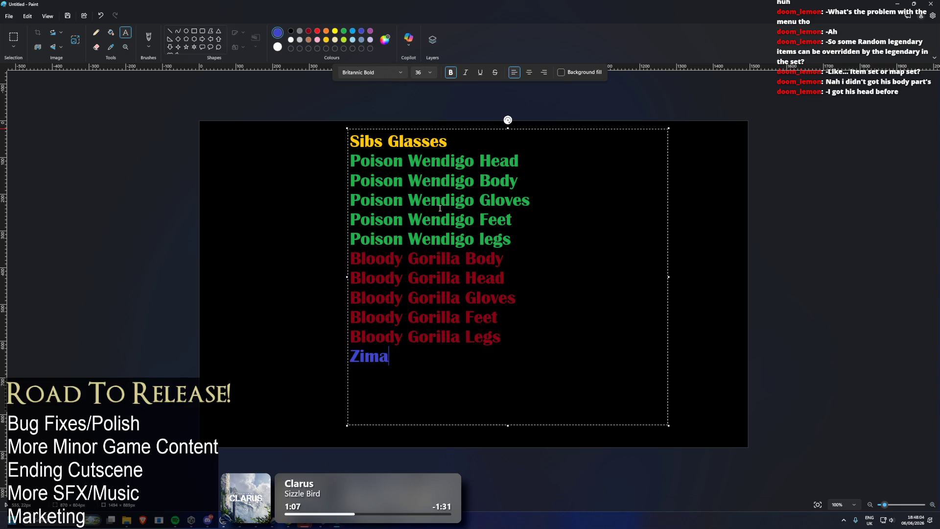
key("Return")
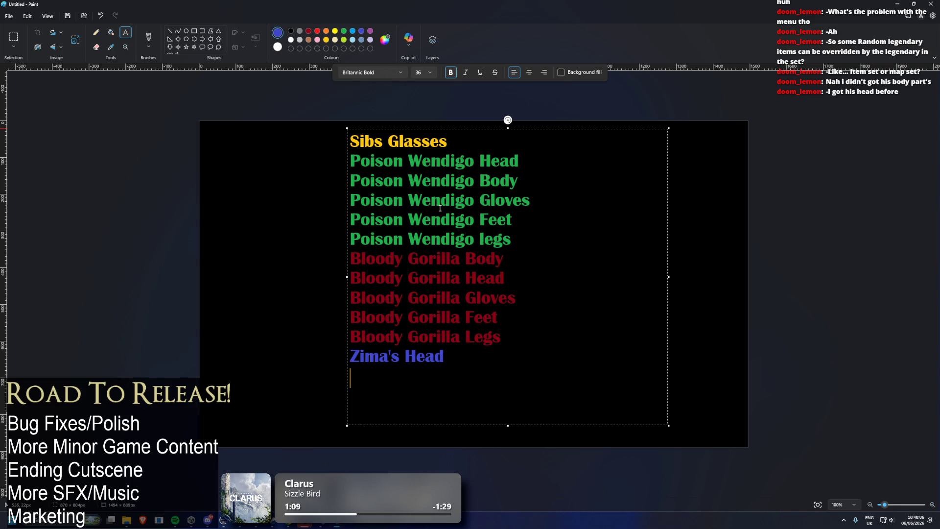
- Copy Zima's Head, paste it as 'Zima's Body', and enlarge the text box downward
triple_click(461, 357)
key("ctrl+c")
left_click(486, 357)
key("Down")
key("ctrl+v")
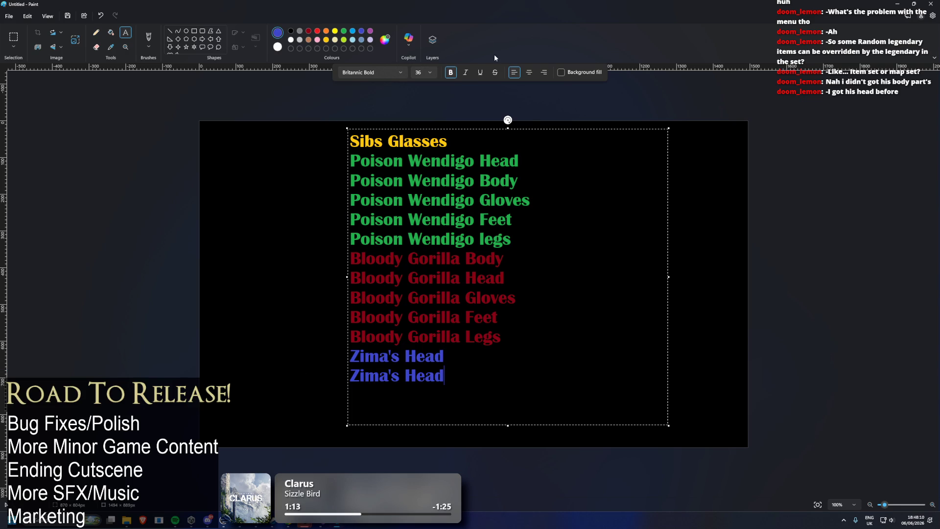
left_click_drag(508, 425, 508, 496)
key("BackSpace")
key("BackSpace")
key("BackSpace")
type("Body")
- Add 'Zima's Gloves', 'Zima's Feet' and 'Zima's Legs' lines from the copied text
key("Return")
key("ctrl+v")
key("BackSpace")
key("BackSpace")
key("BackSpace")
type("Gloves")
key("Return")
key("ctrl+v")
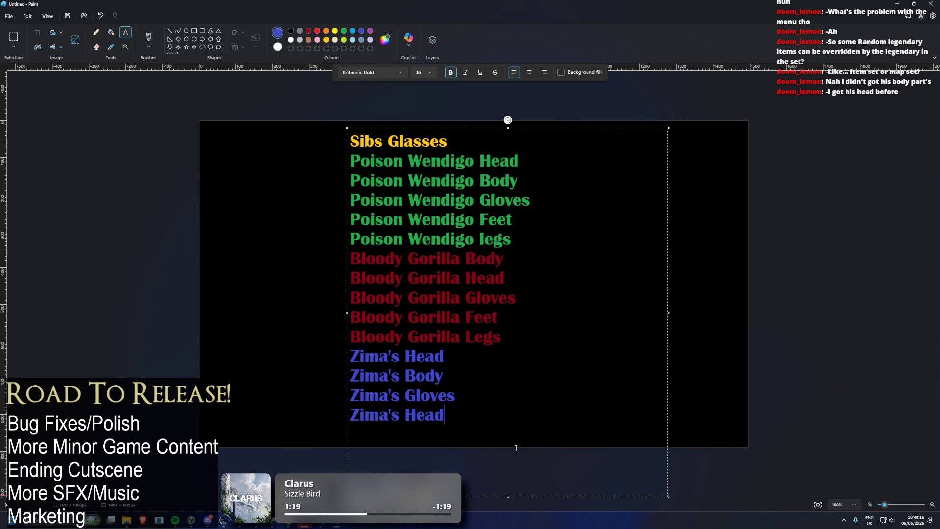
key("BackSpace")
key("BackSpace")
key("BackSpace")
type("Feet")
key("ctrl+v")
key("BackSpace")
key("BackSpace")
key("BackSpace")
type("Legs")
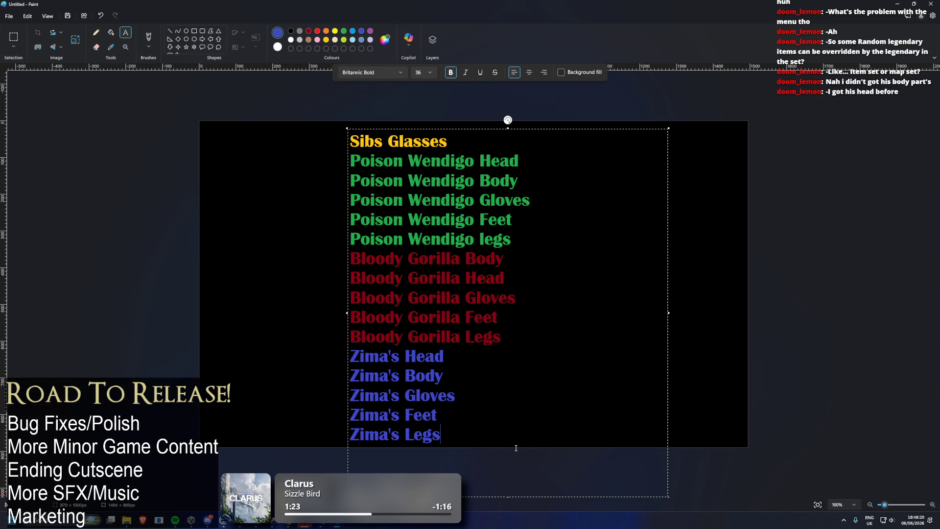
- Nudge the list slightly higher and commit the text to the canvas
left_click_drag(508, 128, 509, 126)
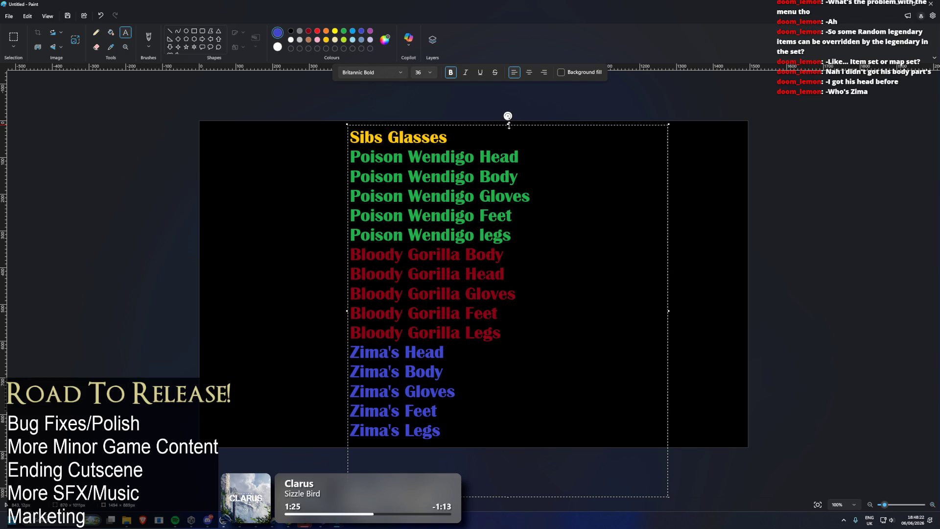
left_click(279, 190)
key("Escape")
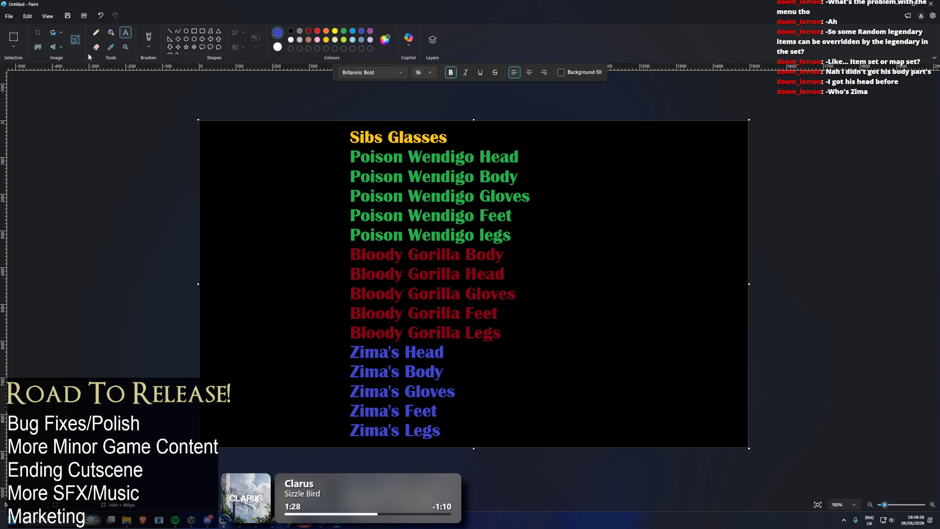
- Write a blue note 'Did you get legendary 3% chance?' with 'Yes' left of the list
left_click(146, 39)
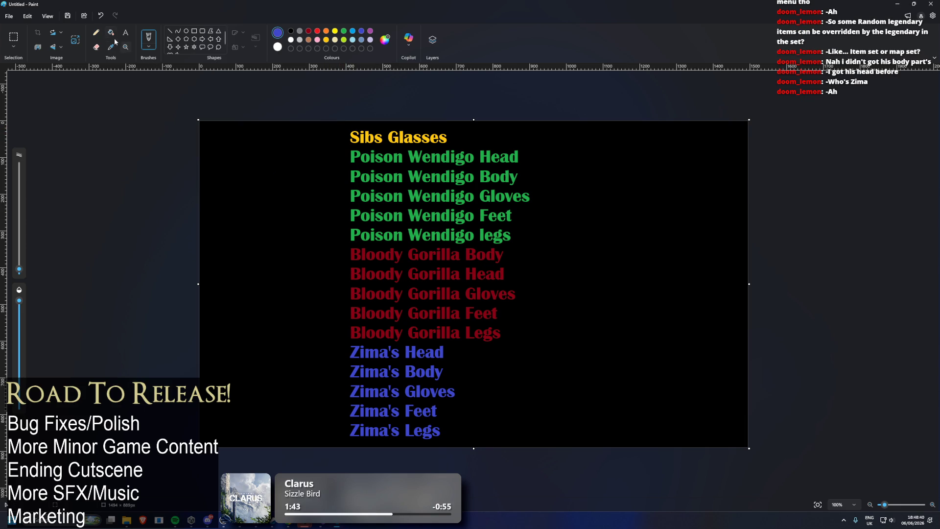
left_click(96, 33)
left_click(127, 33)
left_click(221, 144)
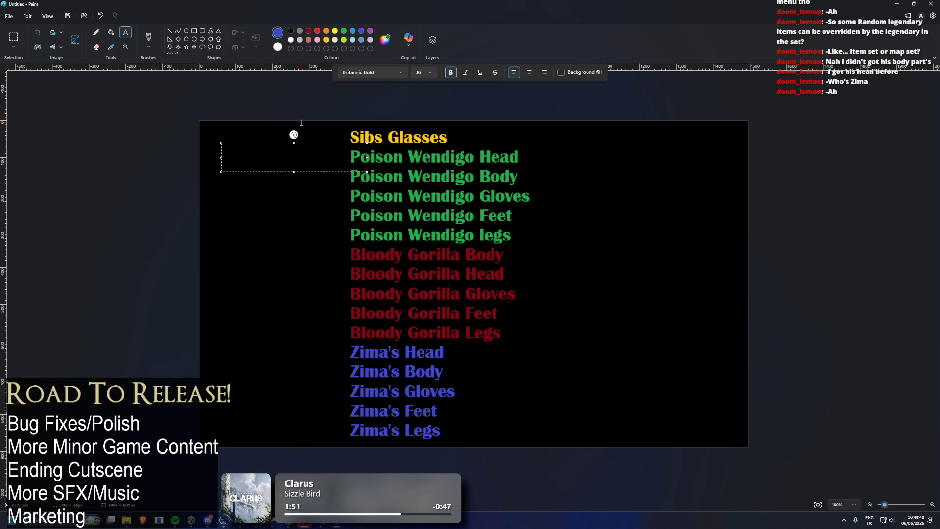
type("Did")
type("you get legend")
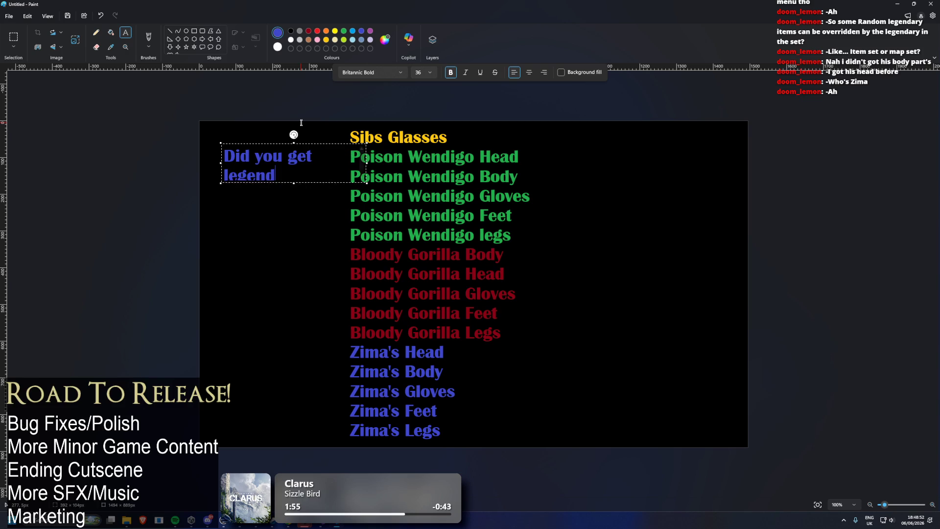
type("ary 1%")
key("BackSpace")
key("BackSpace")
key("BackSpace")
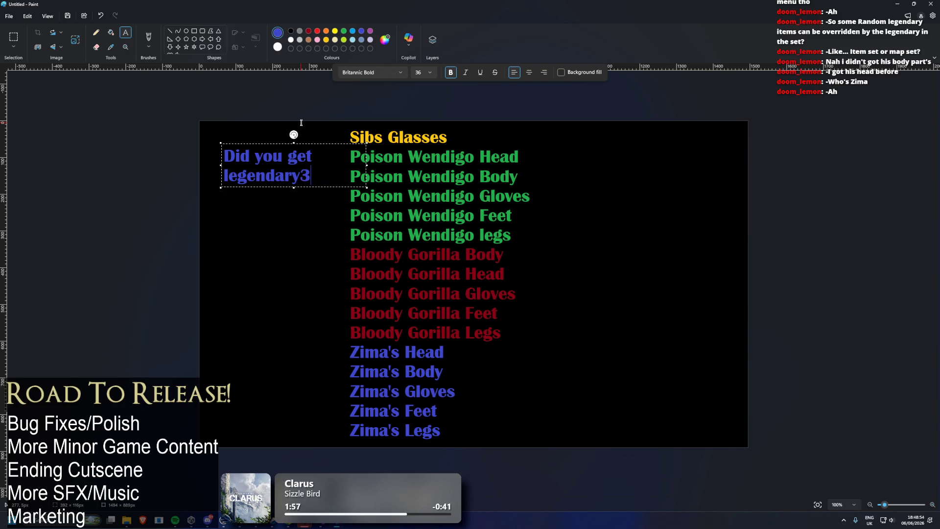
type("3% chanc")
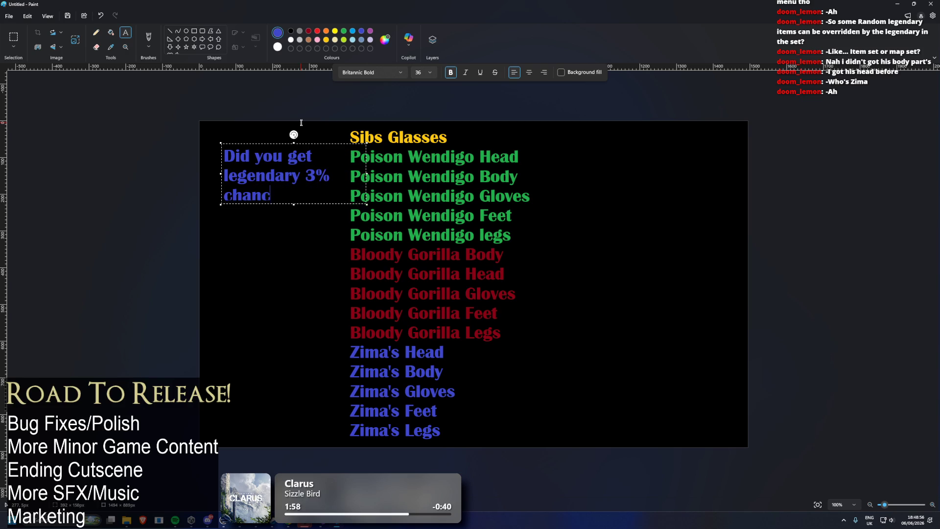
type("e?")
key("Return")
key("Return")
type("Yes")
key("Return")
key("Return")
left_click(218, 132)
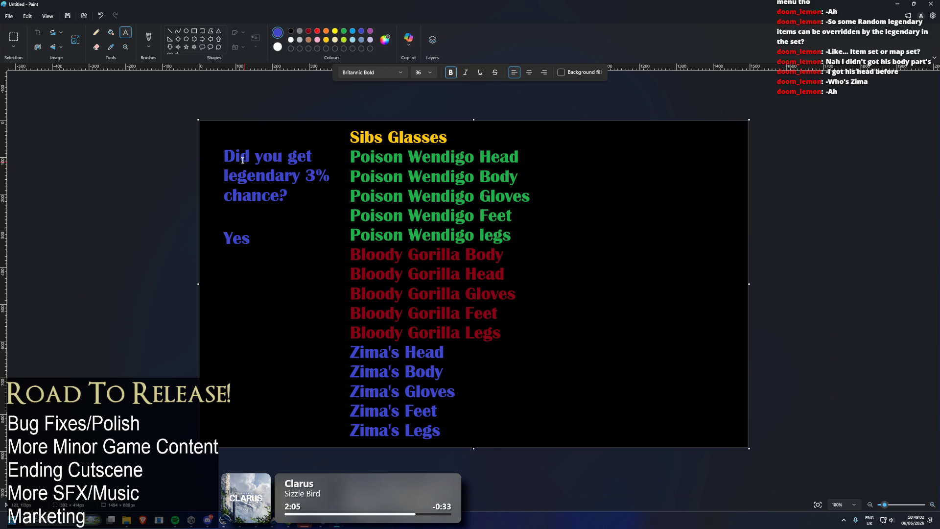
left_click(96, 32)
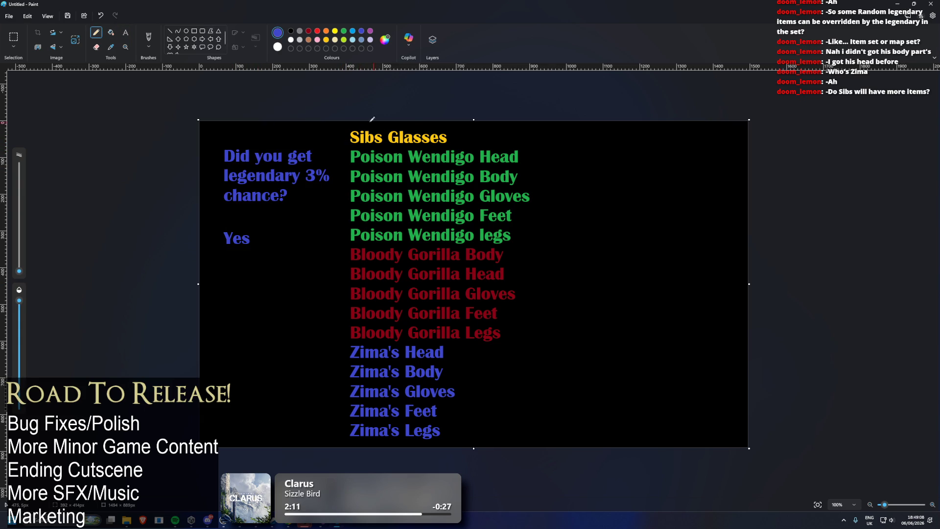
left_click(126, 32)
left_click(586, 162)
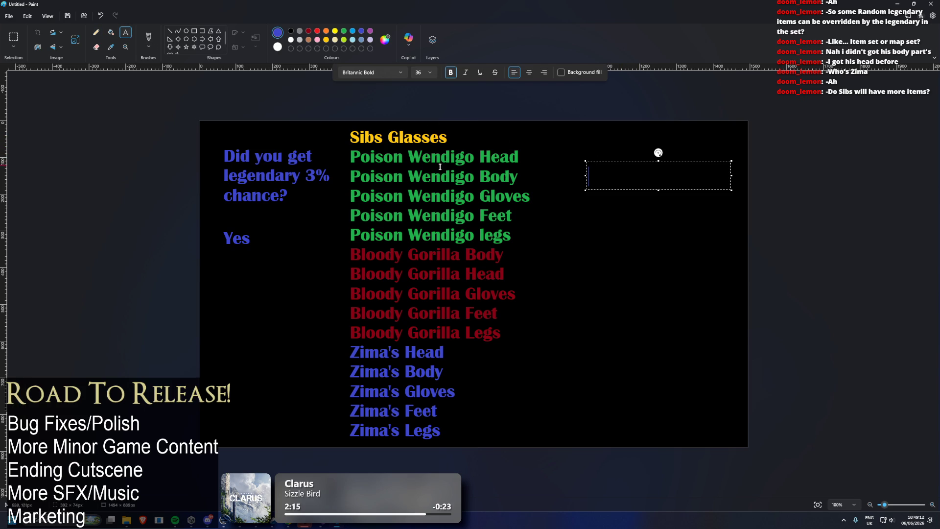
type("1-")
type("16")
left_click(671, 143)
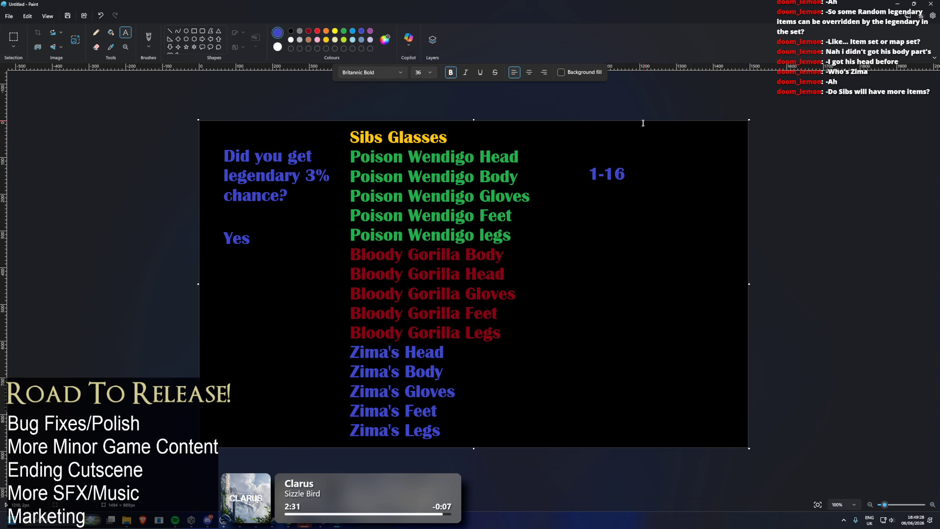
left_click(96, 33)
left_click_drag(602, 195, 588, 217)
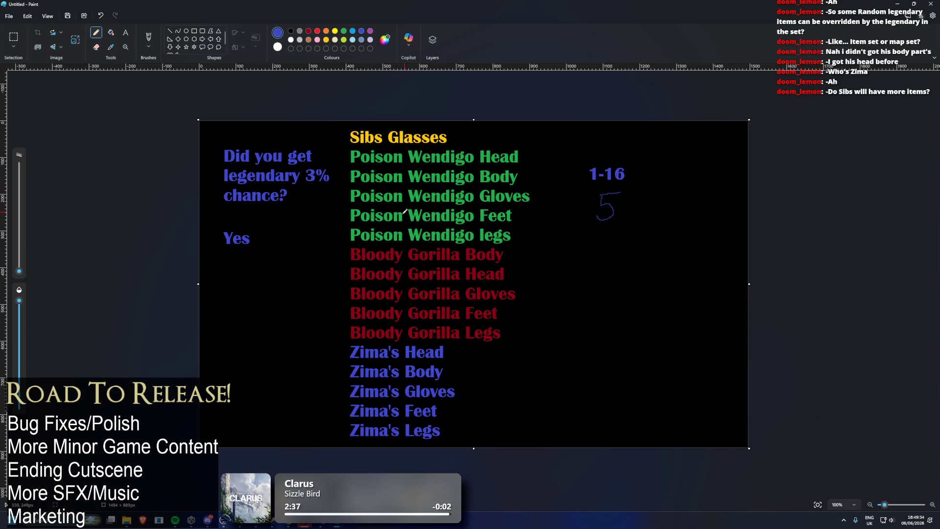
mouse_move(518, 214)
left_mouse_down()
mouse_move(365, 225)
mouse_move(426, 209)
mouse_move(518, 210)
left_mouse_up()
key("ctrl+z")
key("ctrl+z")
key("ctrl+z")
mouse_move(579, 187)
left_mouse_down()
mouse_move(648, 180)
mouse_move(575, 186)
left_mouse_up()
key("ctrl+z")
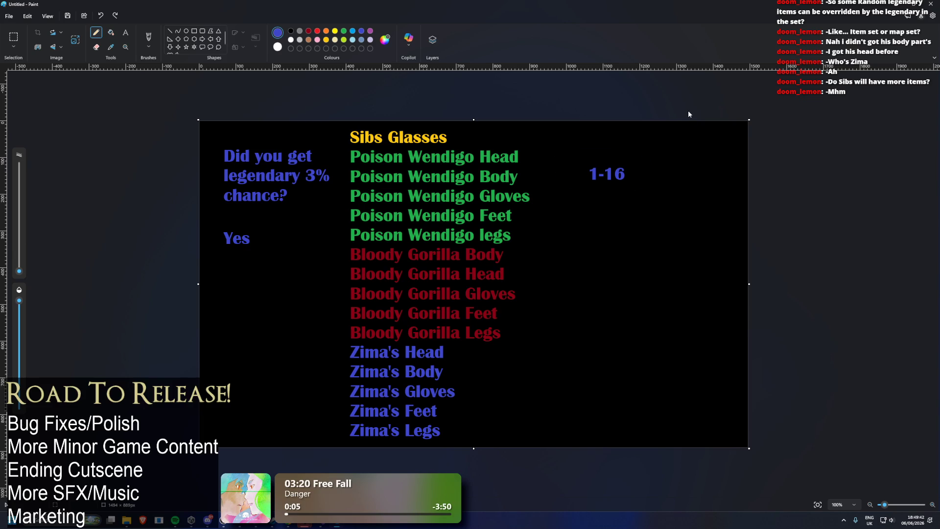
key("ctrl+z")
left_click(148, 38)
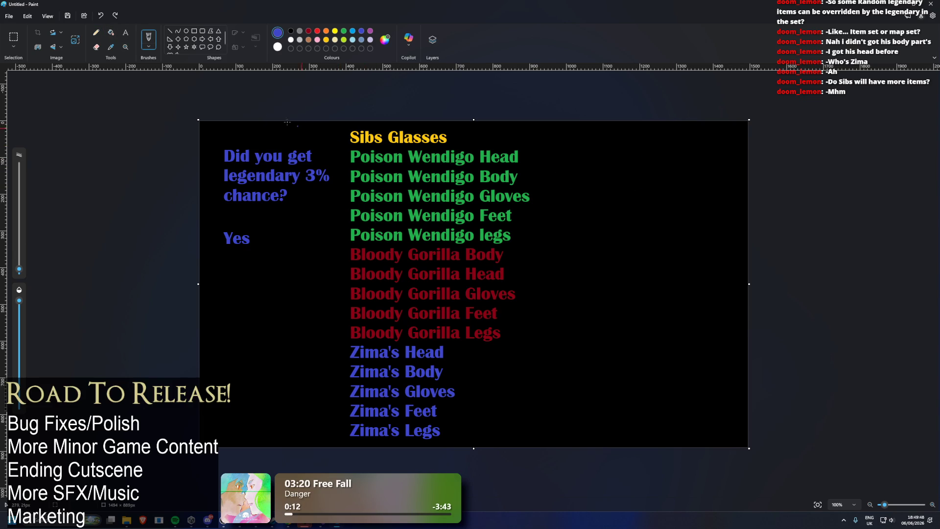
mouse_move(346, 131)
left_mouse_down()
mouse_move(333, 444)
mouse_move(511, 363)
mouse_move(522, 133)
left_mouse_up()
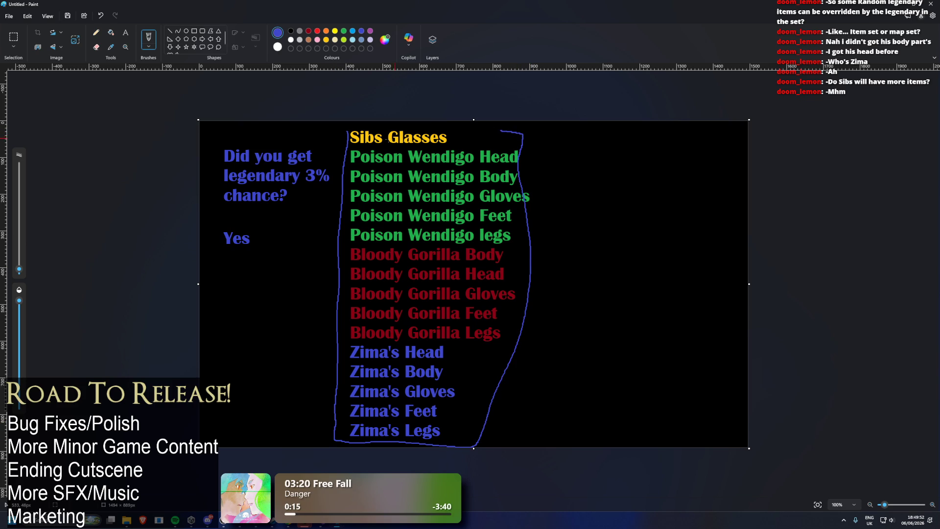
key("ctrl+z")
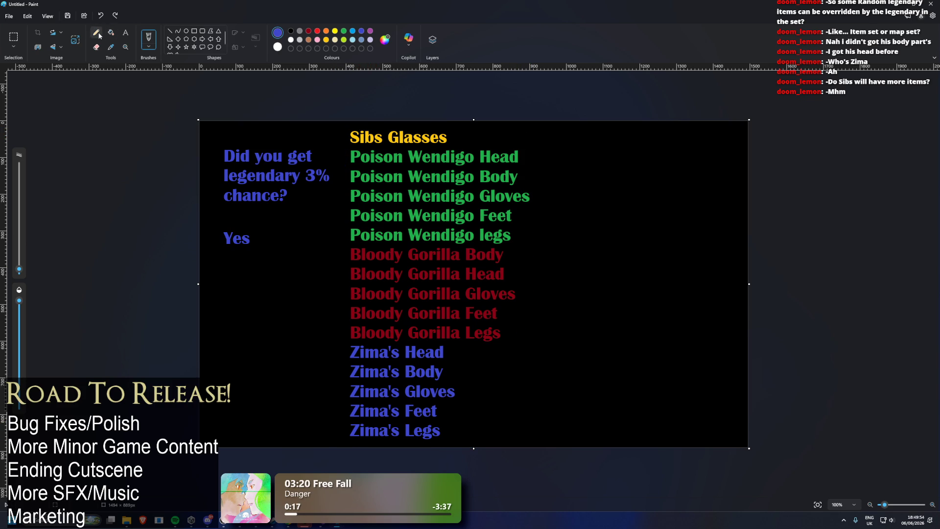
left_click(11, 39)
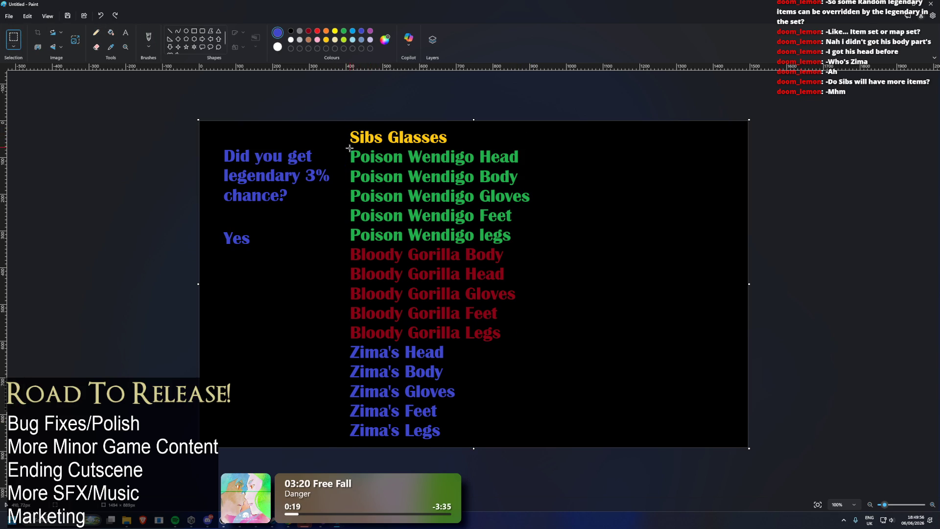
- Move the item list to the canvas's right side and fill the leftover white area black
left_click_drag(340, 148, 552, 453)
mouse_move(412, 353)
left_mouse_down()
mouse_move(550, 348)
mouse_move(612, 327)
left_mouse_up()
left_click(191, 93)
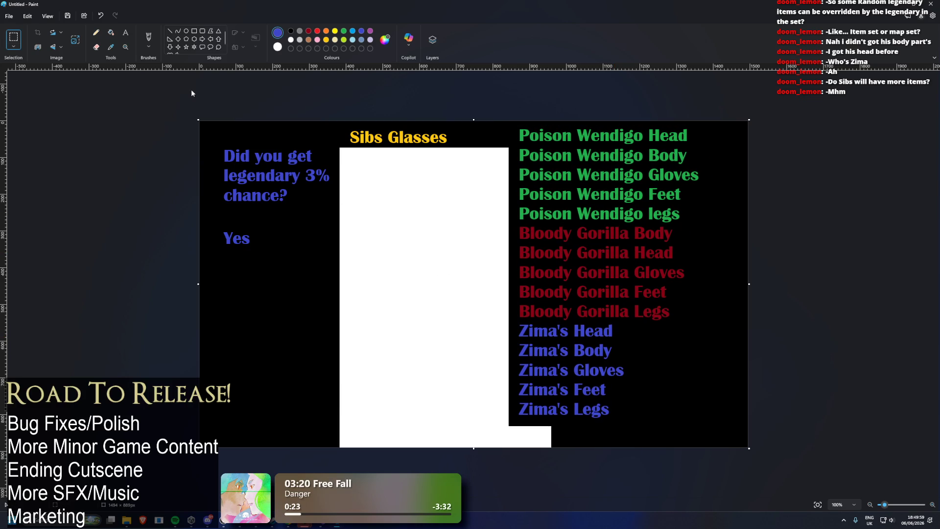
left_click(111, 32)
left_click(291, 31)
left_click(373, 205)
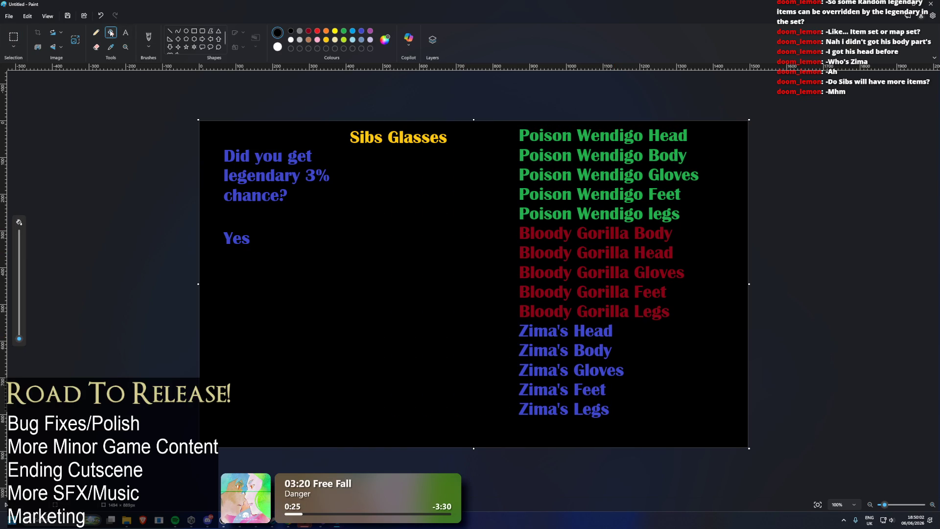
- Try a yellow pencil underline under Sibs Glasses, then undo it
left_click(96, 32)
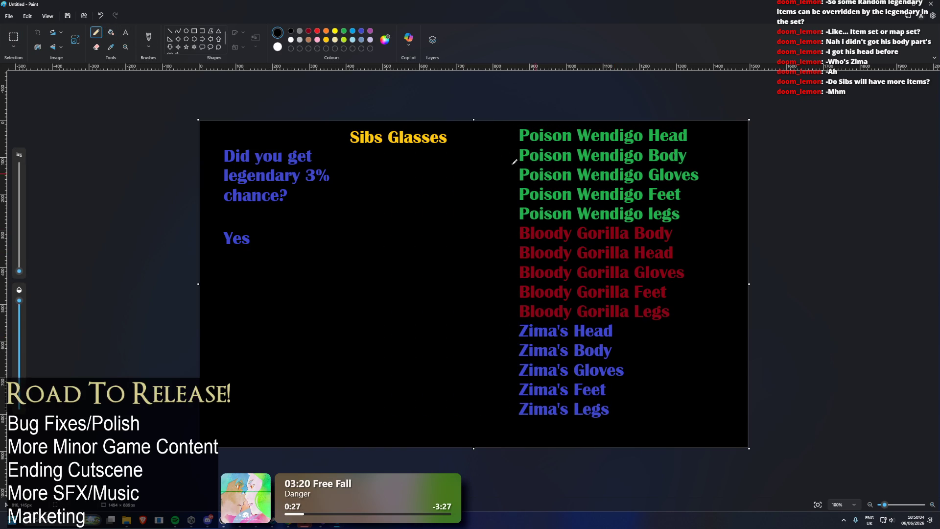
left_click(335, 31)
left_click_drag(345, 150, 422, 149)
key("ctrl+z")
left_click(128, 34)
- Add a yellow '60%' text label below the Yes answer
left_click_drag(286, 290, 432, 318)
type("60%")
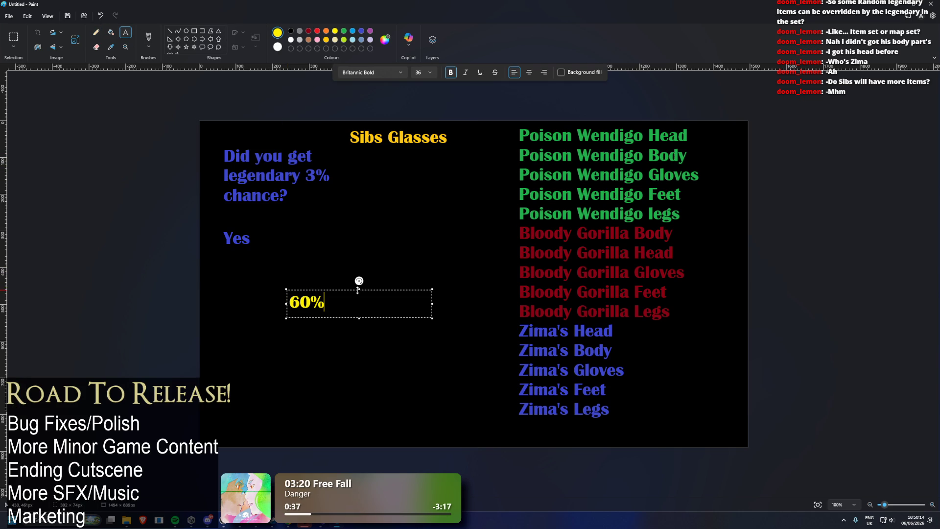
mouse_move(286, 289)
left_mouse_down()
mouse_move(233, 282)
mouse_move(277, 317)
mouse_move(245, 277)
left_mouse_up()
left_click(221, 254)
- Pencil a circle and arrow from 60% to Sibs Glasses, then undo them with the label
left_click(97, 33)
mouse_move(296, 283)
left_mouse_down()
mouse_move(385, 163)
mouse_move(376, 170)
mouse_move(400, 176)
left_mouse_up()
mouse_move(235, 337)
left_mouse_down()
mouse_move(284, 336)
mouse_move(282, 349)
mouse_move(521, 308)
mouse_move(499, 323)
left_mouse_up()
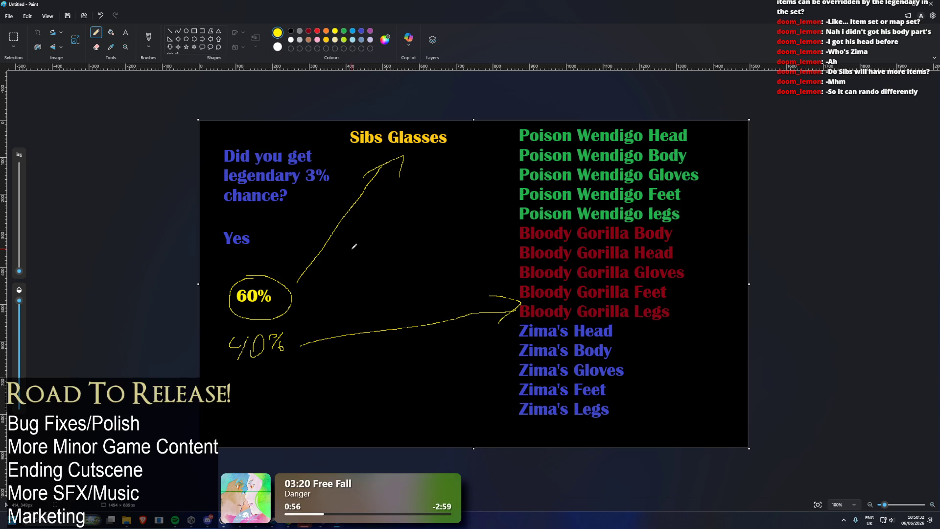
mouse_move(344, 152)
left_mouse_down()
mouse_move(471, 129)
mouse_move(340, 143)
mouse_move(343, 152)
left_mouse_up()
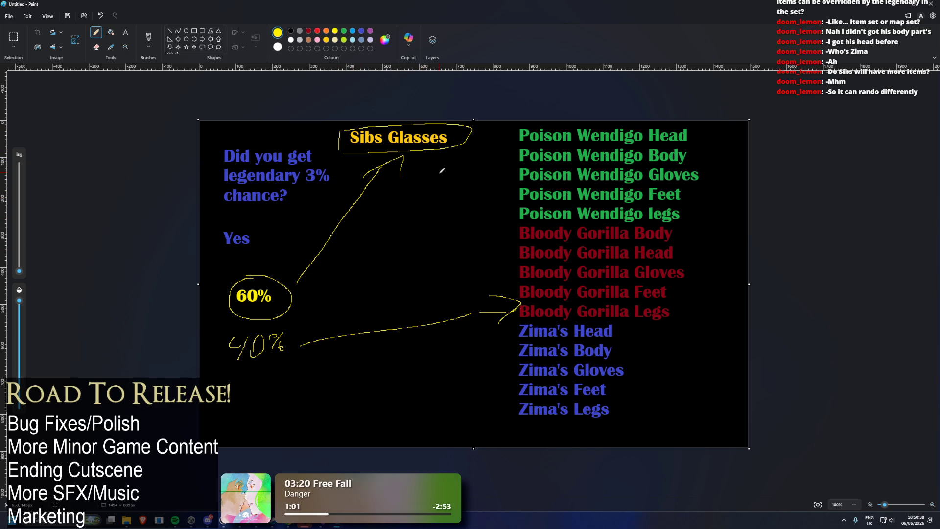
key("ctrl+z")
key("ctrl+z")
key("ctrl+z")
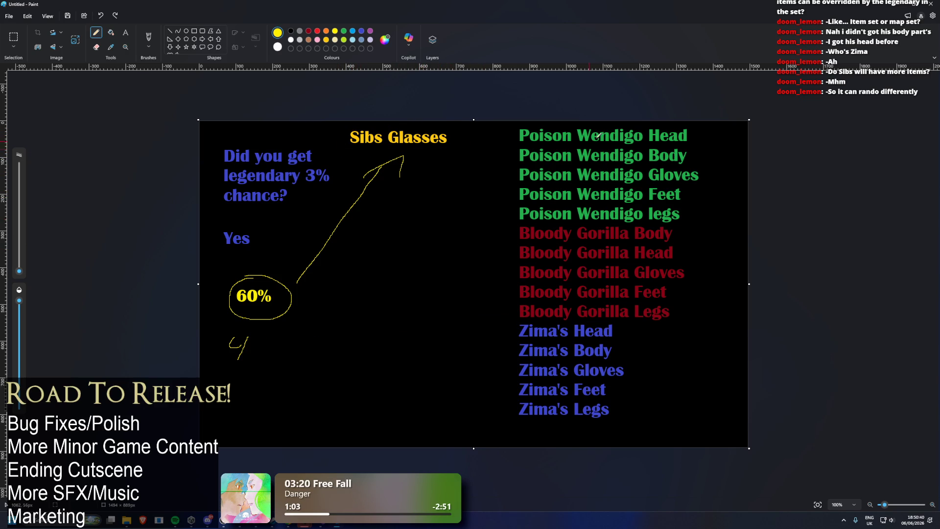
key("ctrl+z")
key("ctrl+z")
key("ctrl+z")
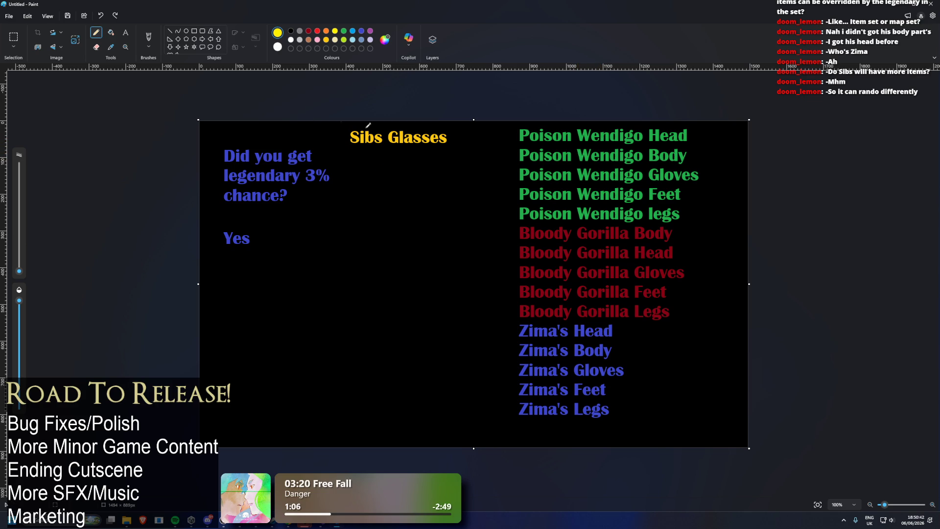
- Pencil an 8 beside the Poison Wendigo list and a 10 under Sibs Glasses
mouse_move(694, 235)
left_mouse_down()
mouse_move(702, 215)
mouse_move(713, 220)
left_mouse_up()
key("ctrl+z")
key("ctrl+z")
left_click_drag(710, 186, 703, 228)
left_click_drag(399, 162, 395, 185)
left_click_drag(414, 165, 412, 178)
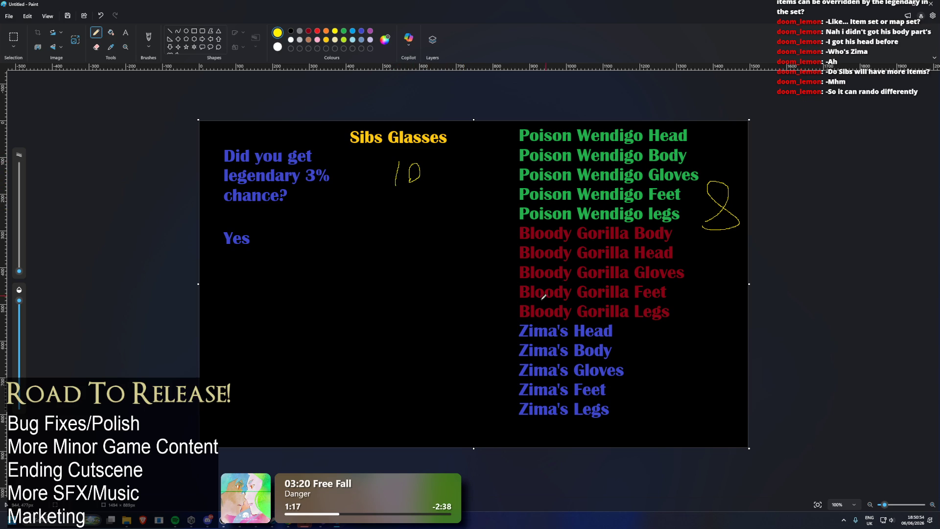
- Outline the item list column and draw a box under Sibs Glasses
mouse_move(502, 137)
left_mouse_down()
mouse_move(500, 435)
mouse_move(594, 440)
left_mouse_up()
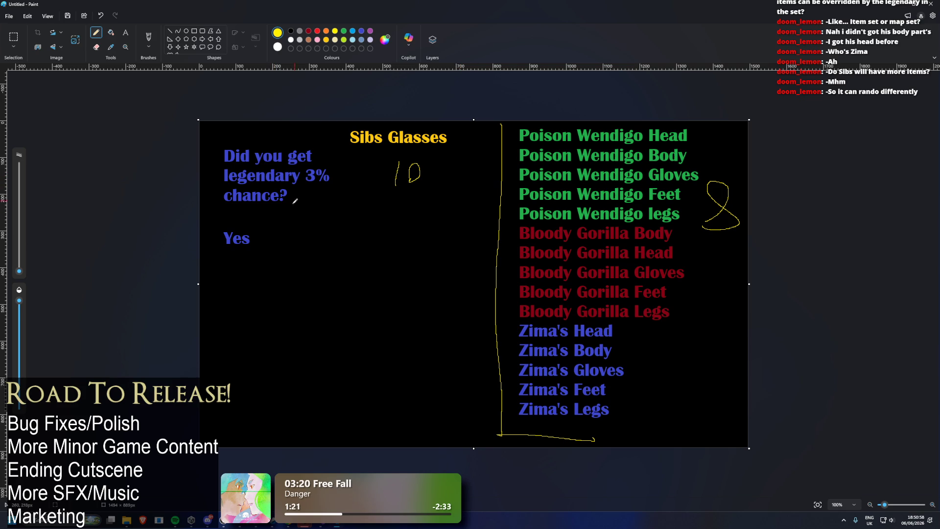
mouse_move(350, 128)
left_mouse_down()
mouse_move(339, 262)
mouse_move(435, 403)
mouse_move(464, 130)
left_mouse_up()
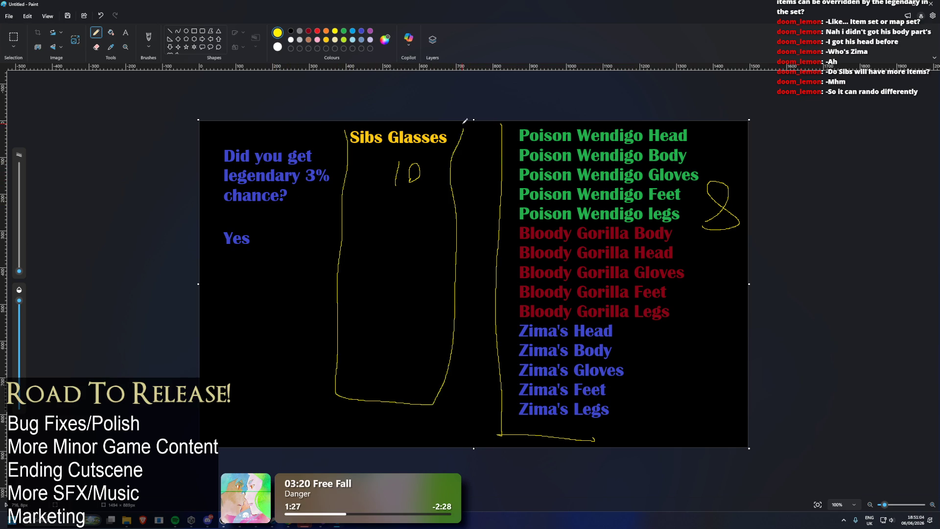
left_click_drag(347, 147, 455, 143)
- Minimize Paint and bring up the gear drop list asset's context menu in Unity
left_click(899, 8)
left_click(900, 9)
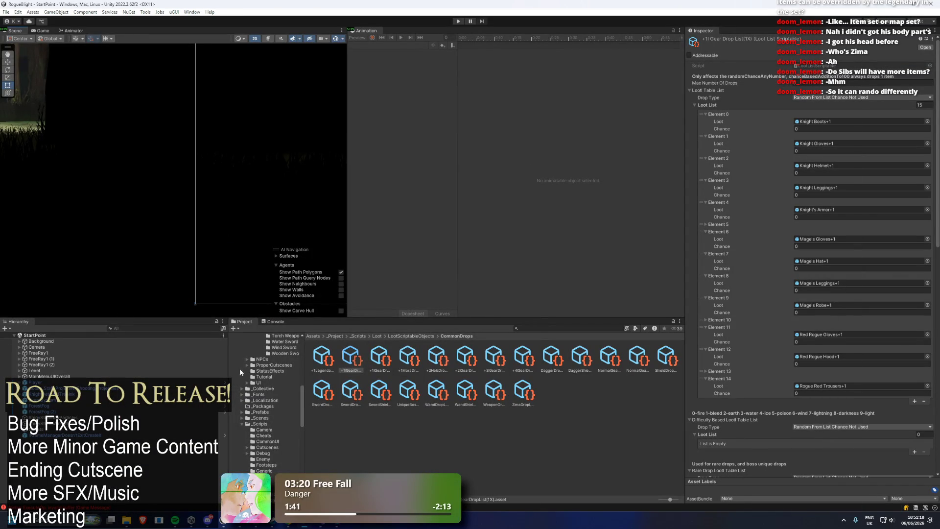
mouse_move(321, 526)
mouse_move(343, 468)
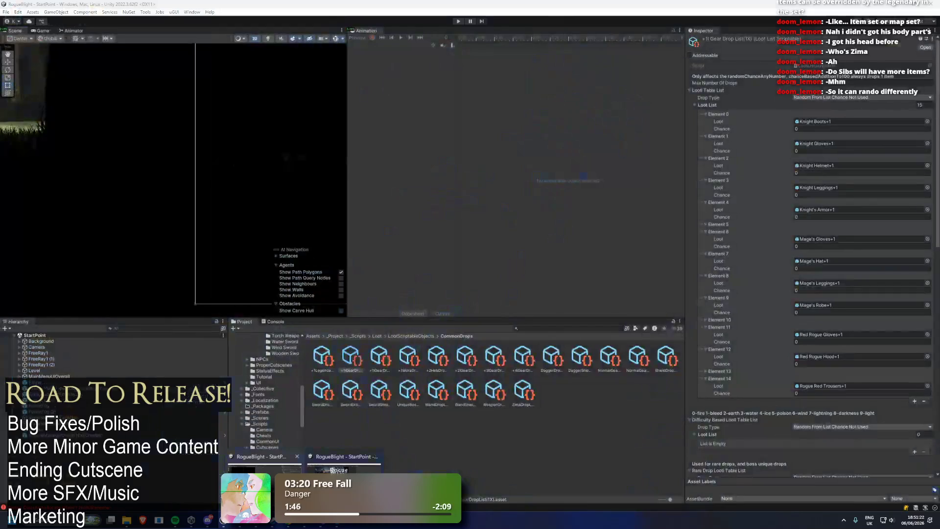
right_click(349, 362)
- Reveal +1GearDropList in the CommonDrops folder in File Explorer, then close Explorer
left_click(397, 122)
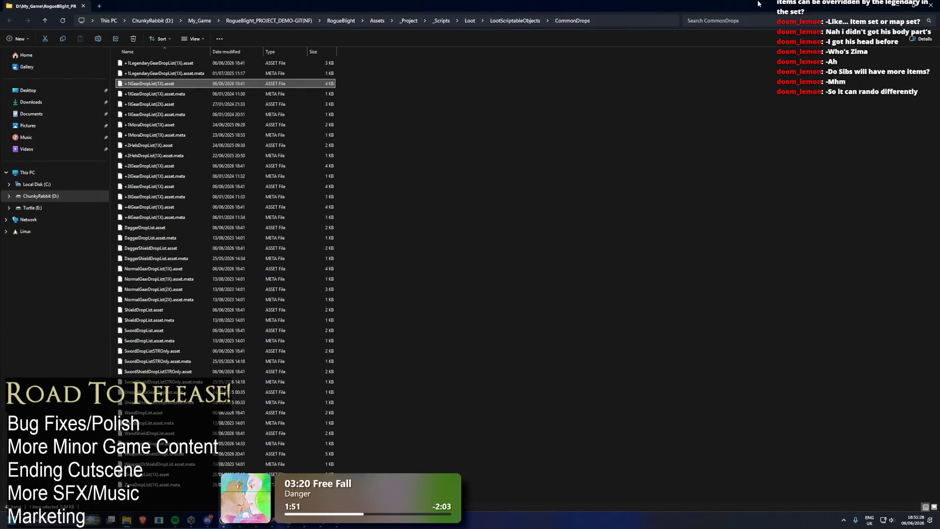
left_click(885, 5)
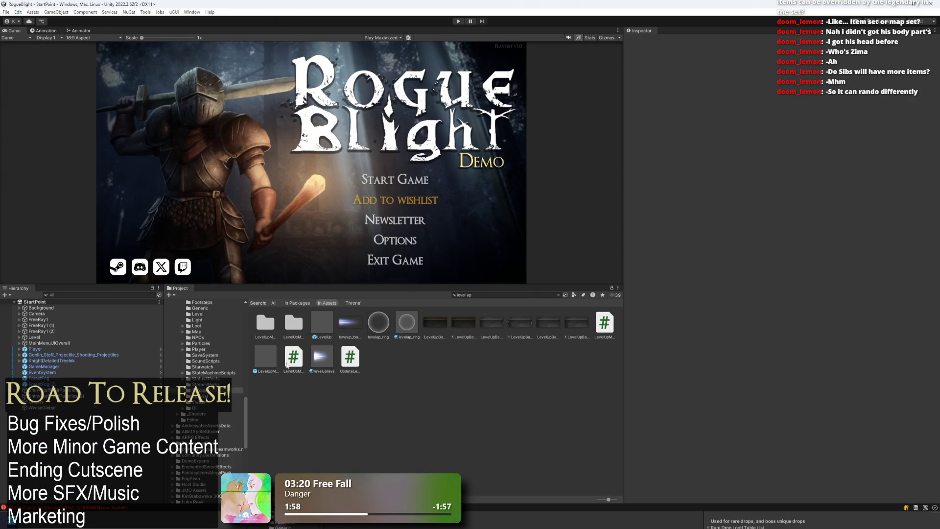
scroll(232, 380, "up", 10)
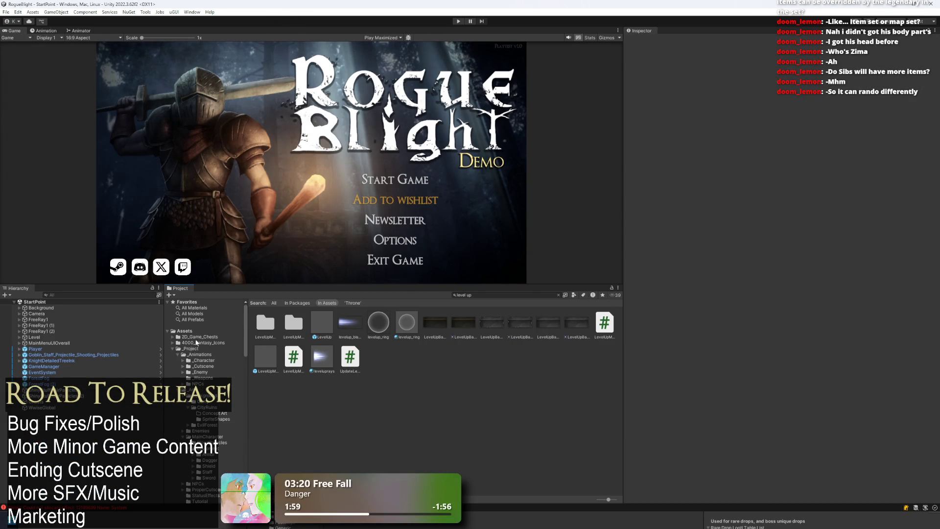
- Clear the Project search, reveal the _Project Assets folder in Explorer, then close it
left_click(201, 331)
right_click(323, 323)
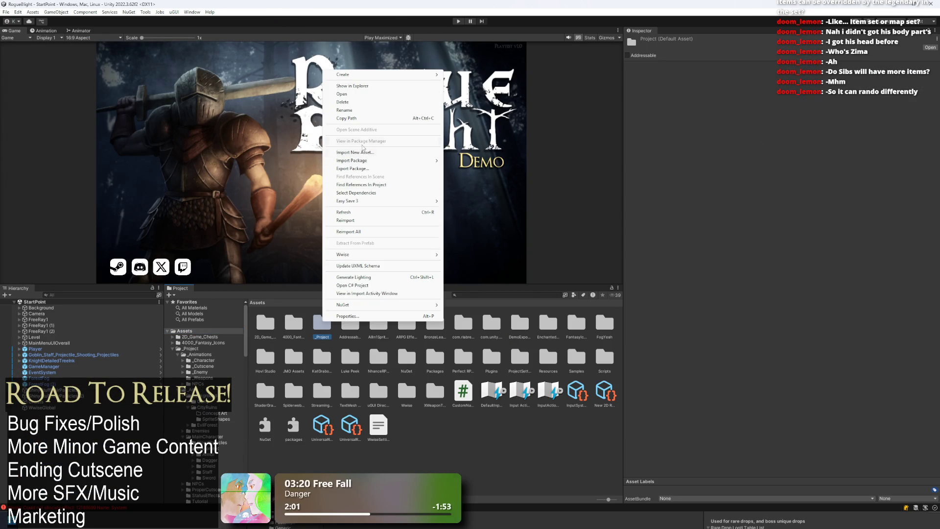
left_click(380, 87)
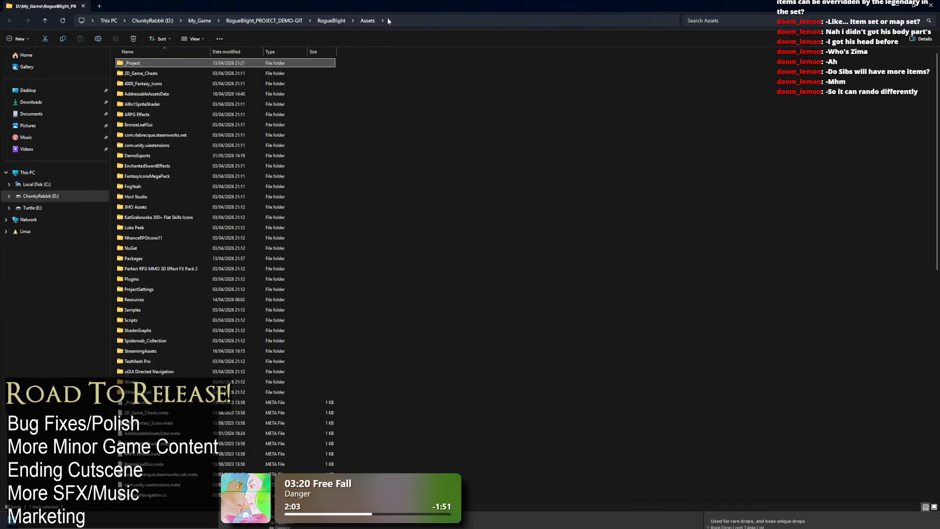
left_click(931, 5)
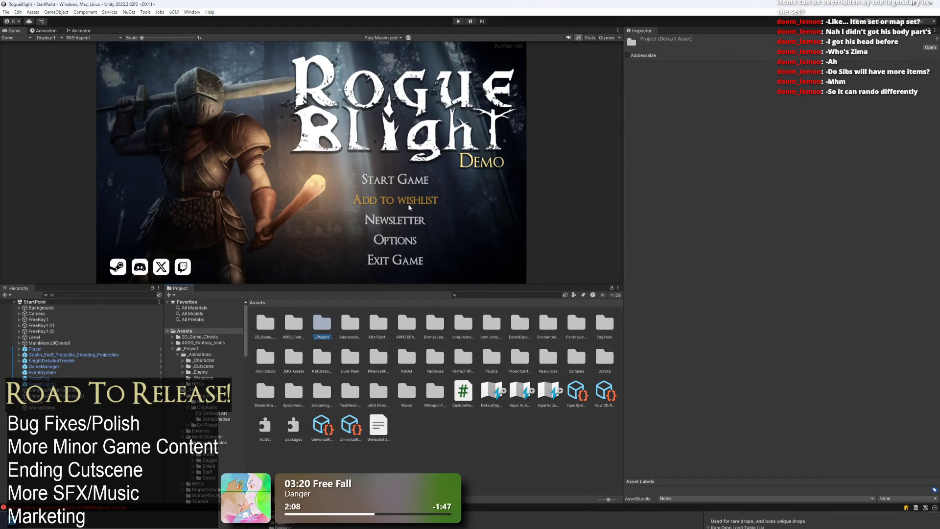
key("alt+Tab")
- Maximize the editor, then find and frame FeedbackBtn with a 'feed' Hierarchy search
double_click(481, 58)
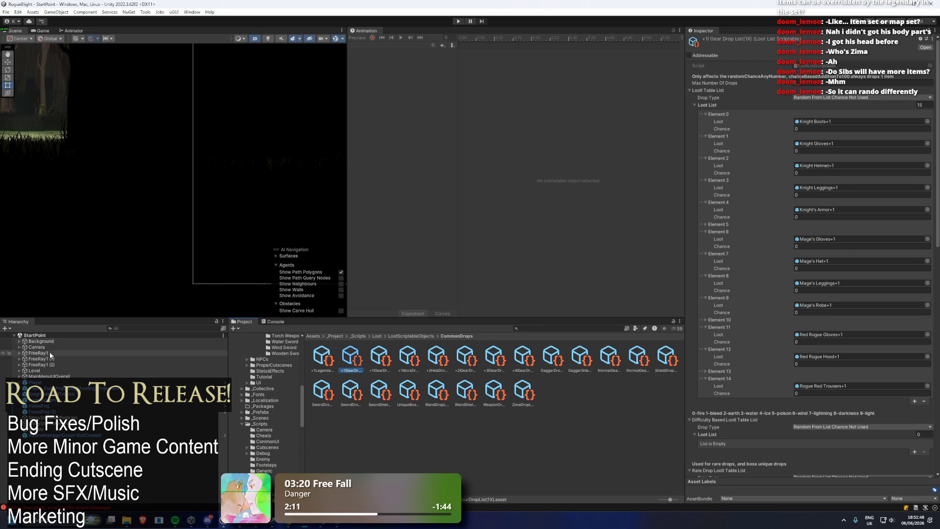
left_click(142, 327)
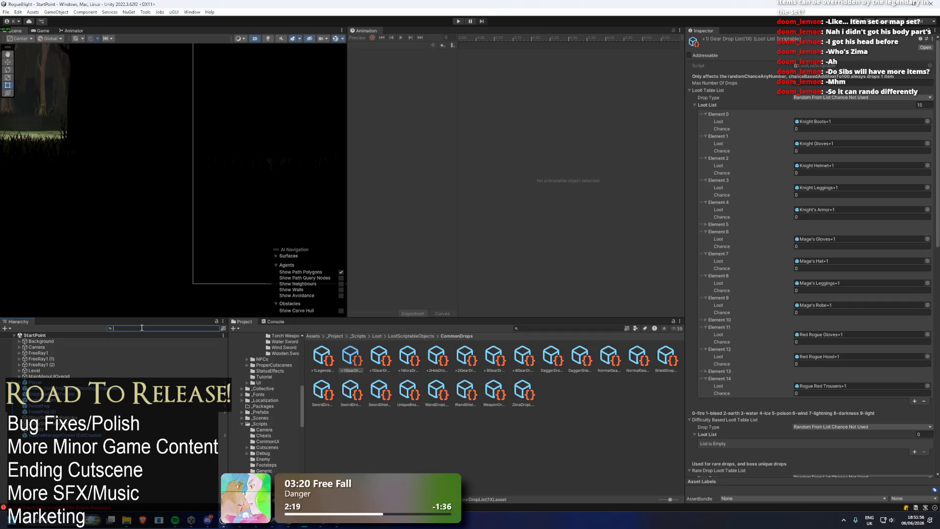
type("give fe")
key("BackSpace")
key("BackSpace")
key("BackSpace")
type("feed")
left_click(88, 341)
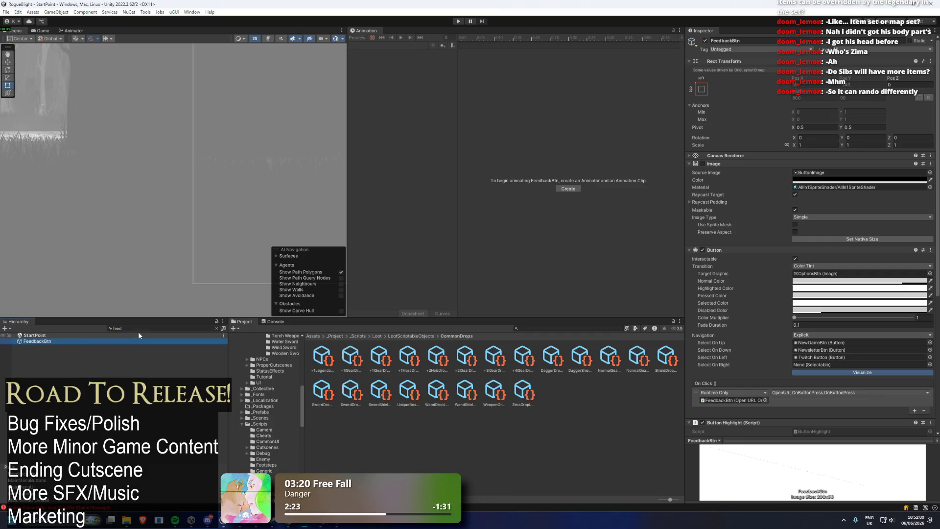
key("f")
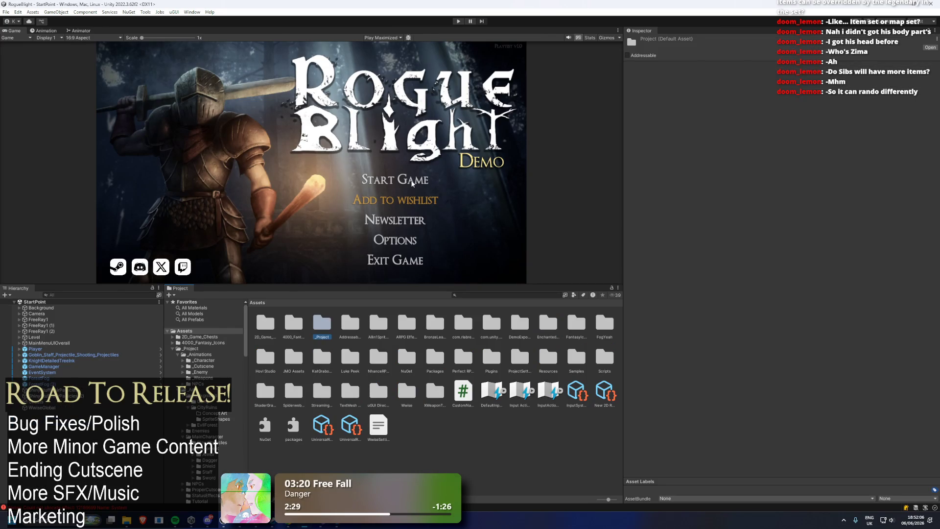
- Restart play mode, then reselect FeedbackBtn and check its text child
key("ctrl+p")
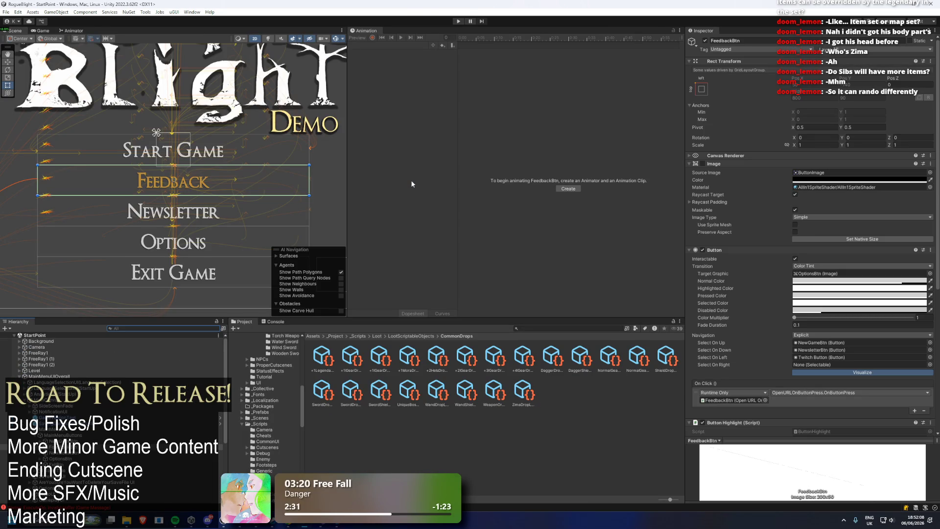
key("ctrl+p")
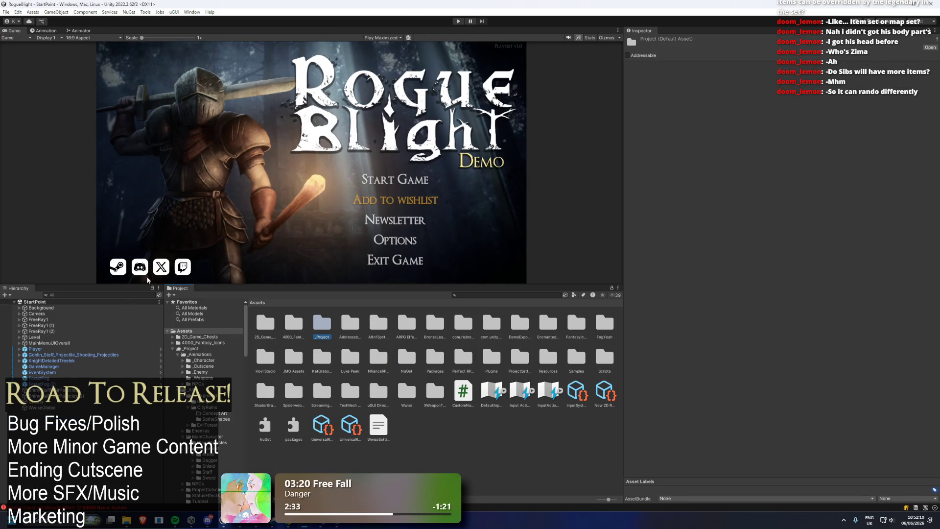
type("feed")
left_click(85, 307)
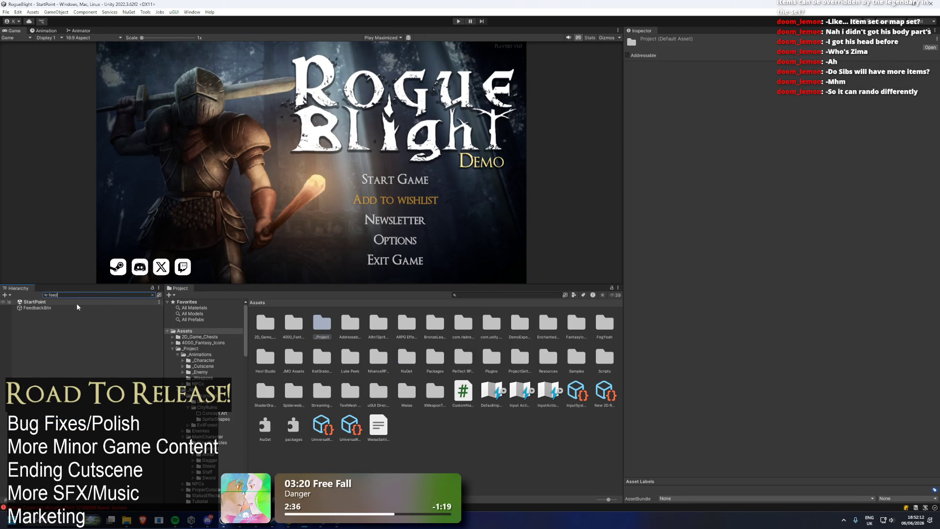
left_click(83, 295)
key("BackSpace")
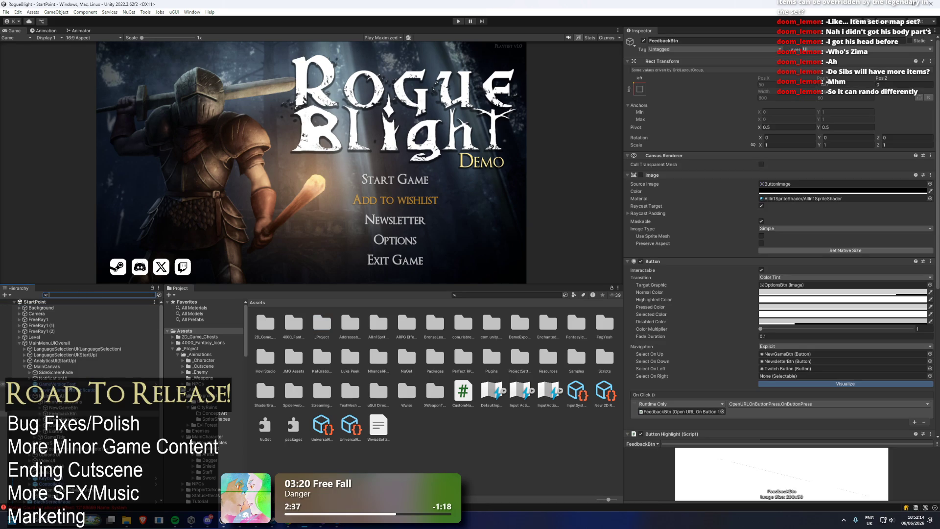
key("Down")
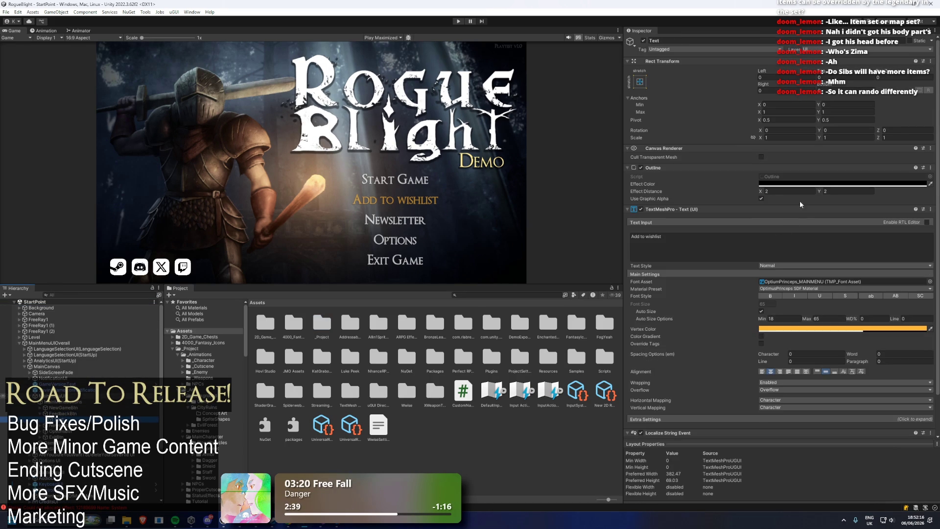
key("Up")
- Inspect FeedbackBtn's Steam store Open URL link and its label text settings, then stop play
scroll(825, 265, "down", 10)
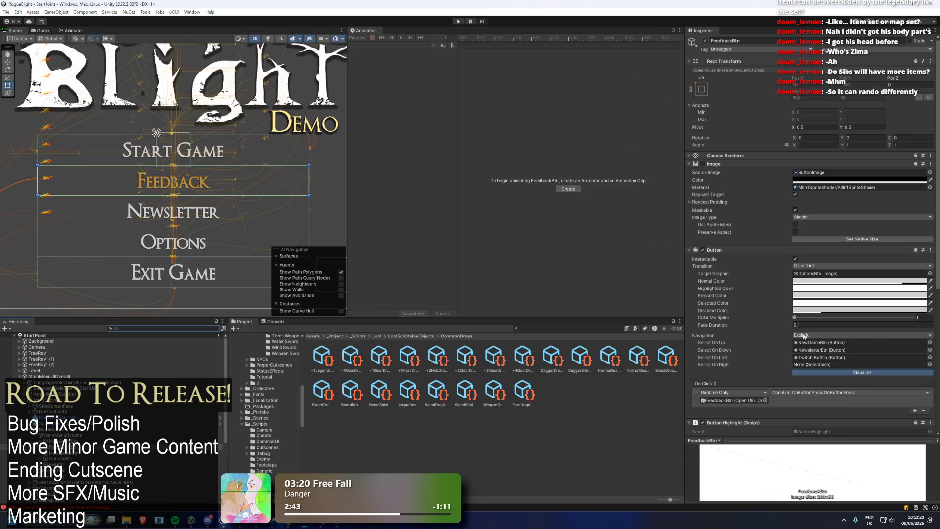
scroll(809, 322, "down", 10)
left_click(879, 413)
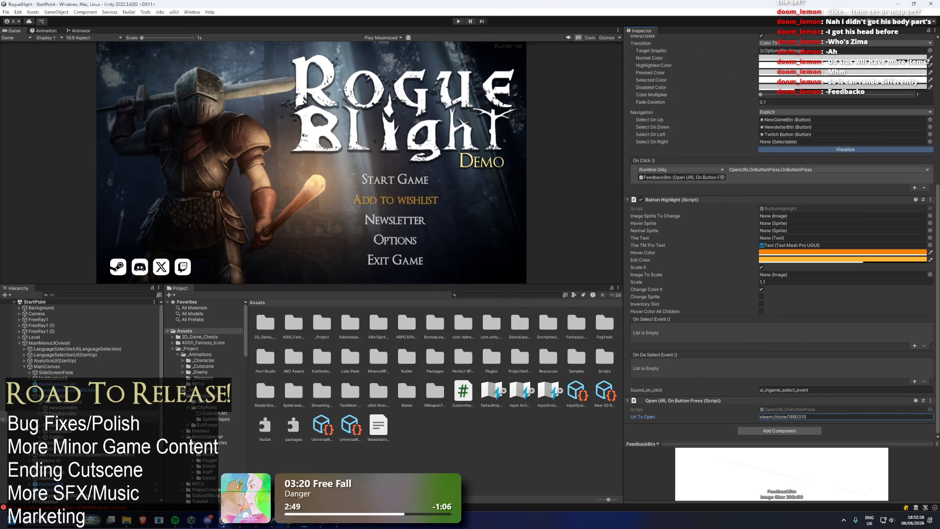
left_click(5, 419)
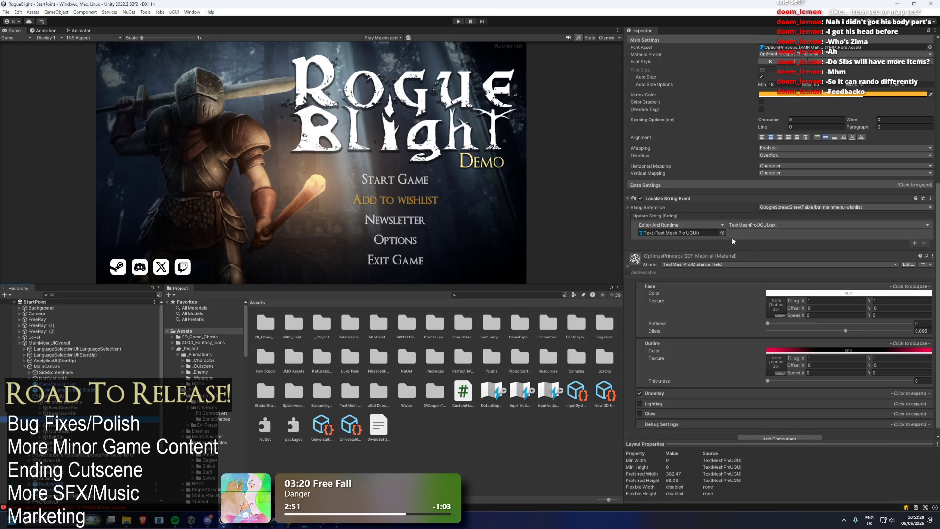
scroll(808, 180, "down", 2)
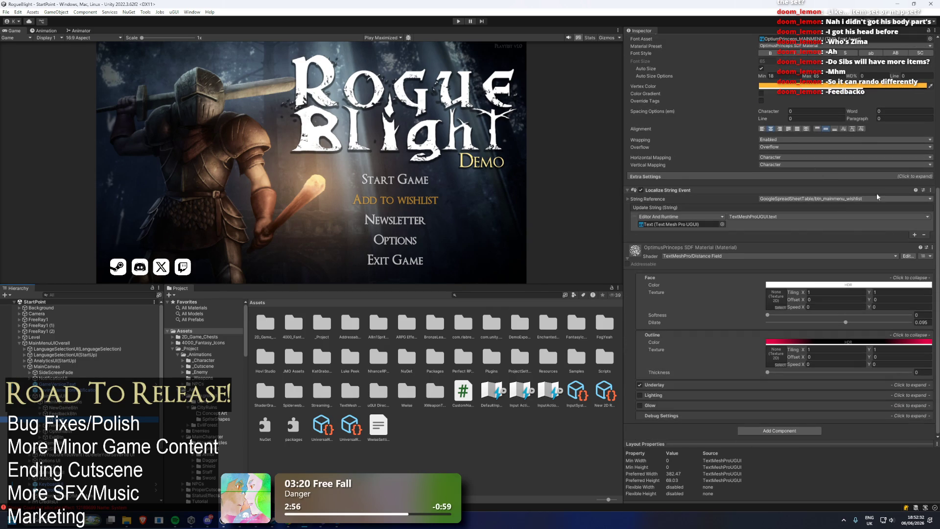
key("ctrl+p")
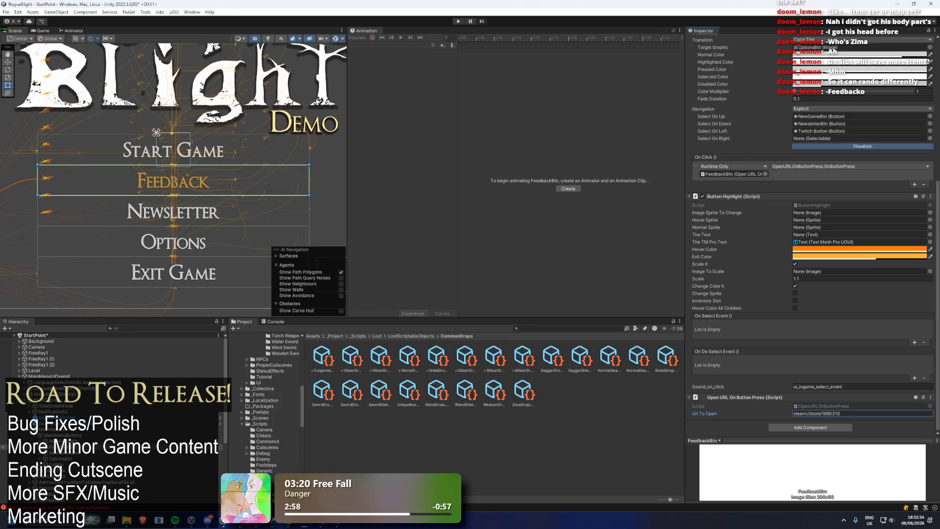
- Set the button text's Localize String Event to btn_mainmenu_wishlist and save the StartPoint scene
left_click(132, 440)
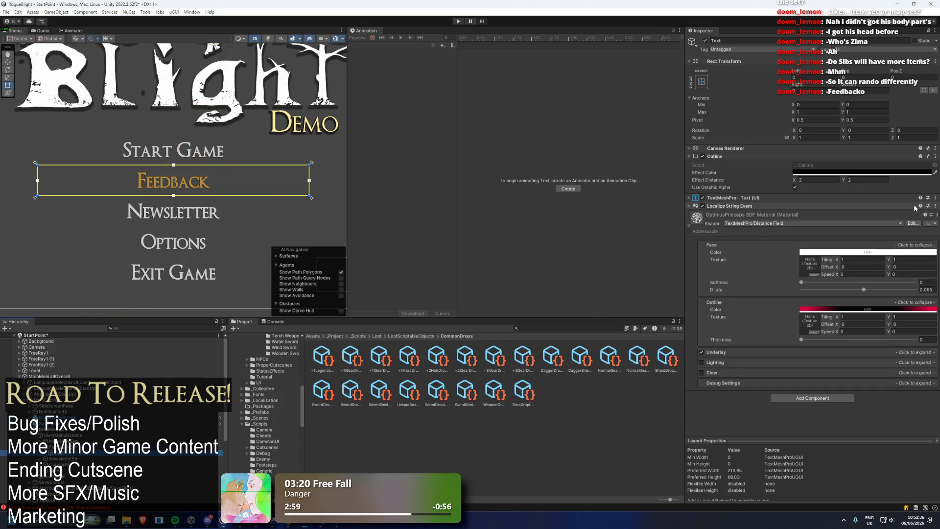
left_click(797, 210)
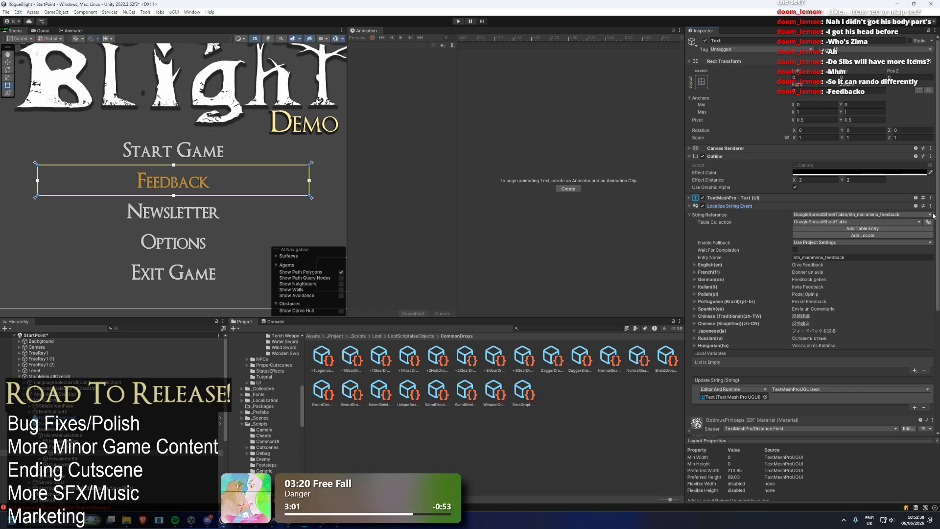
left_click(933, 215)
type("tn ")
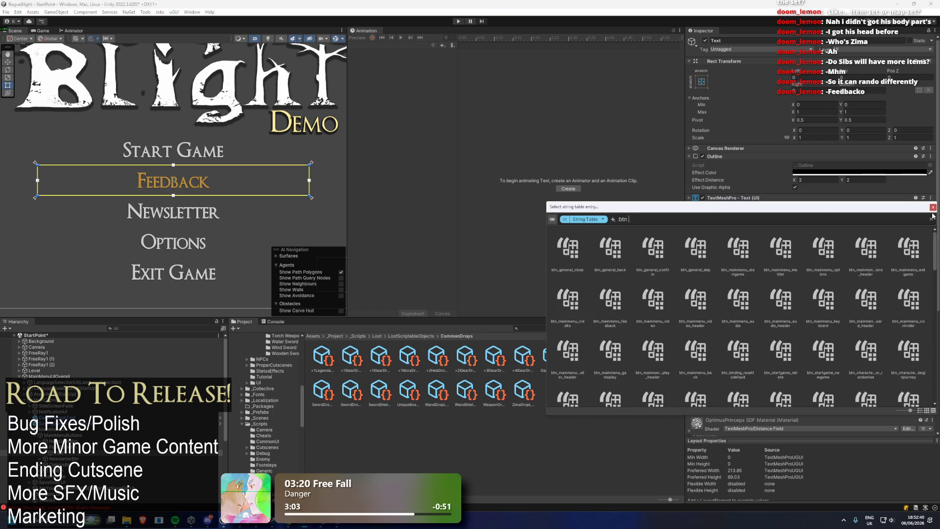
type("main wish")
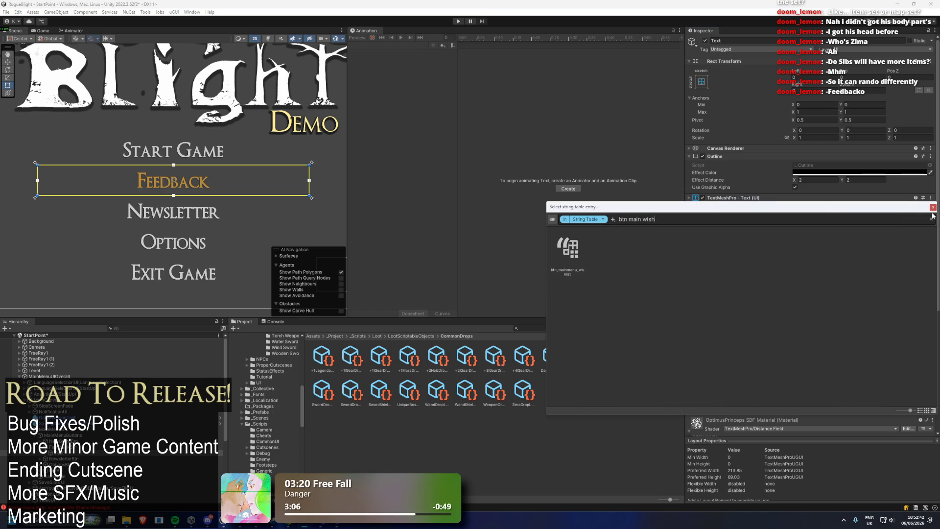
double_click(569, 258)
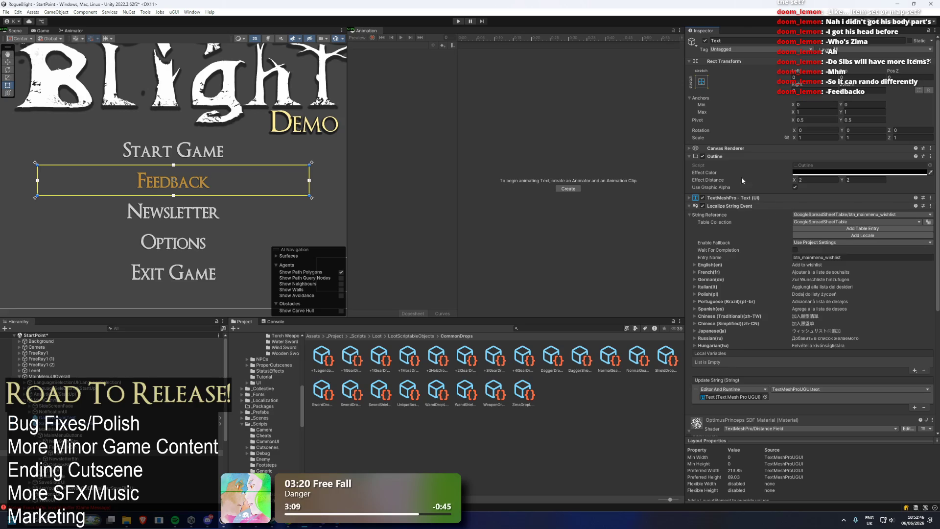
left_click(728, 198)
type("Wishlist")
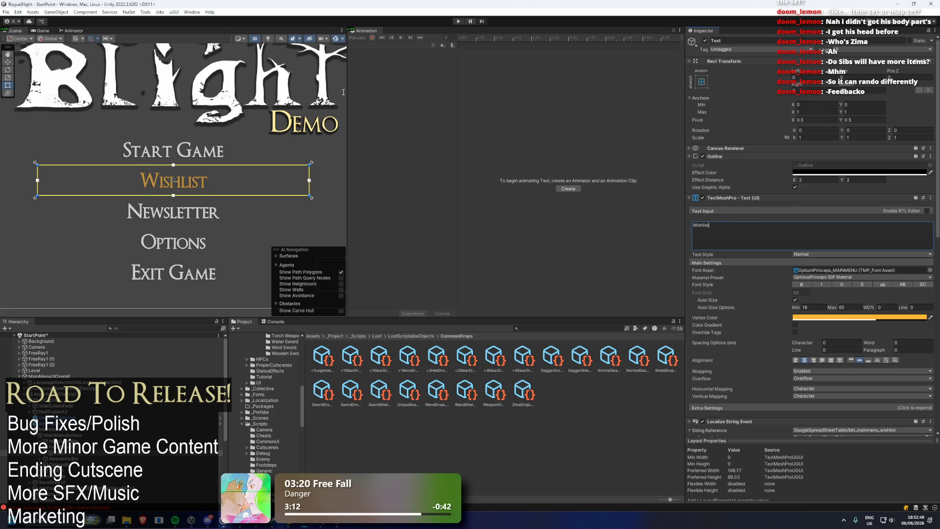
key("ctrl+s")
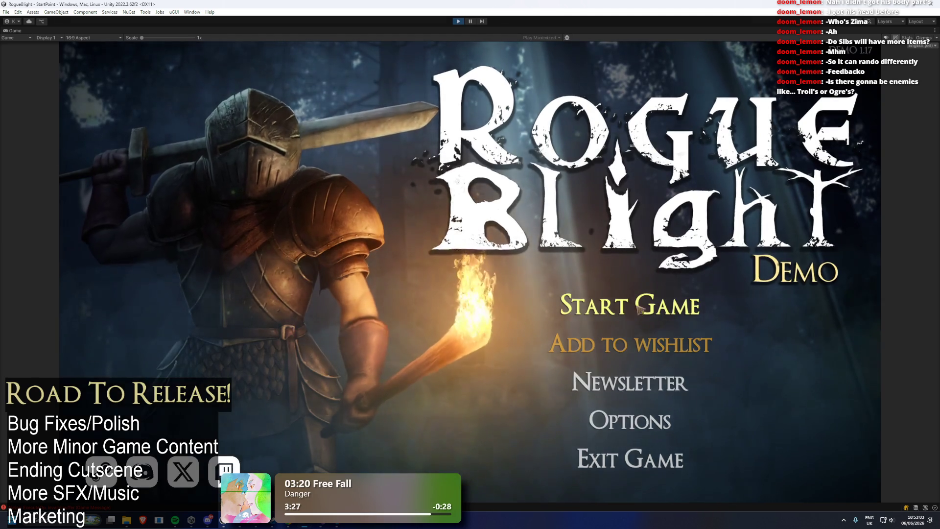
- Load the first save slot and walk right through the camp to the wagon
left_click(639, 307)
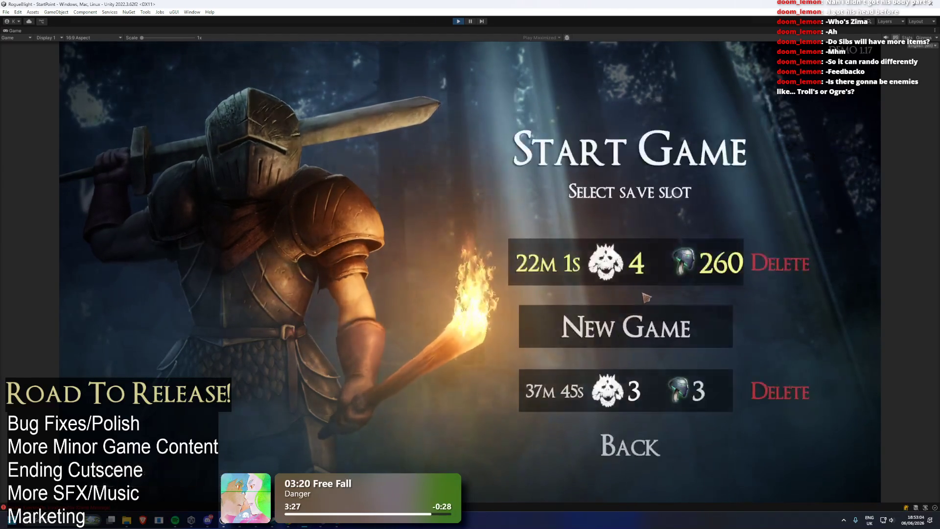
left_click(656, 267)
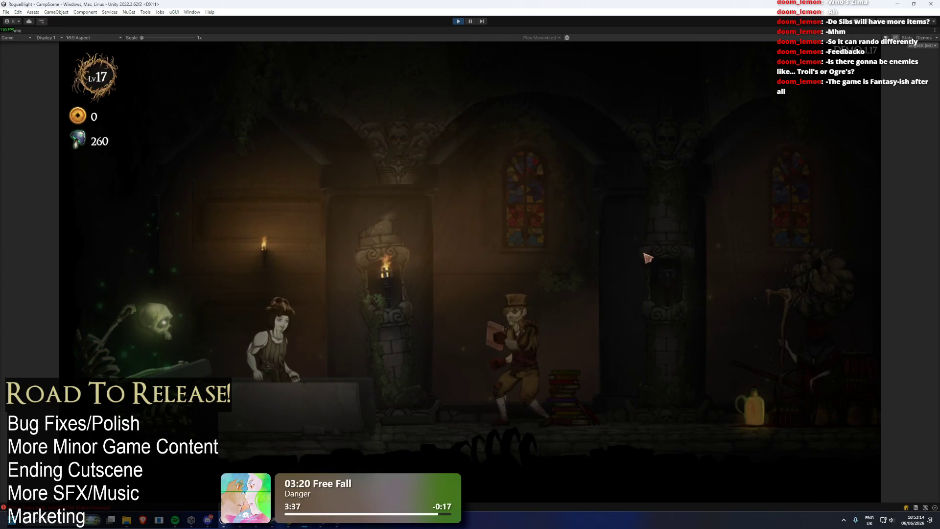
key("d")
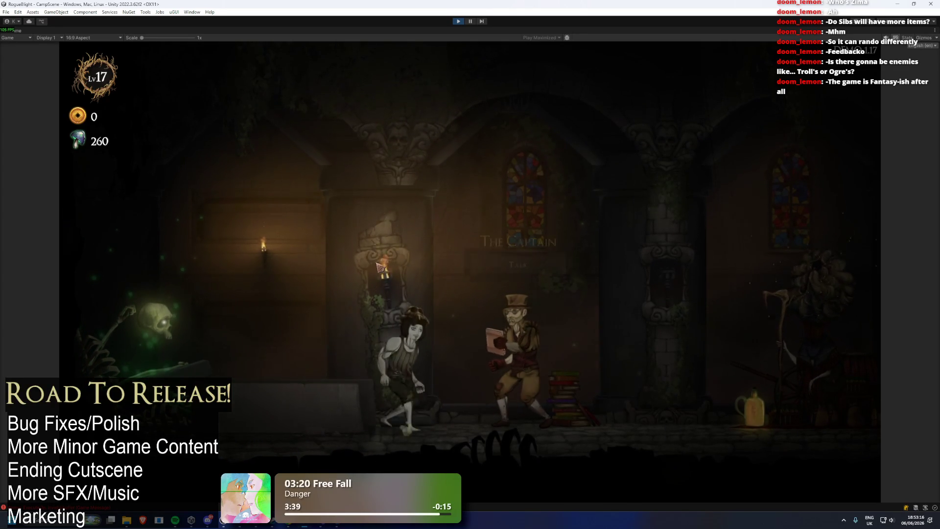
key("d")
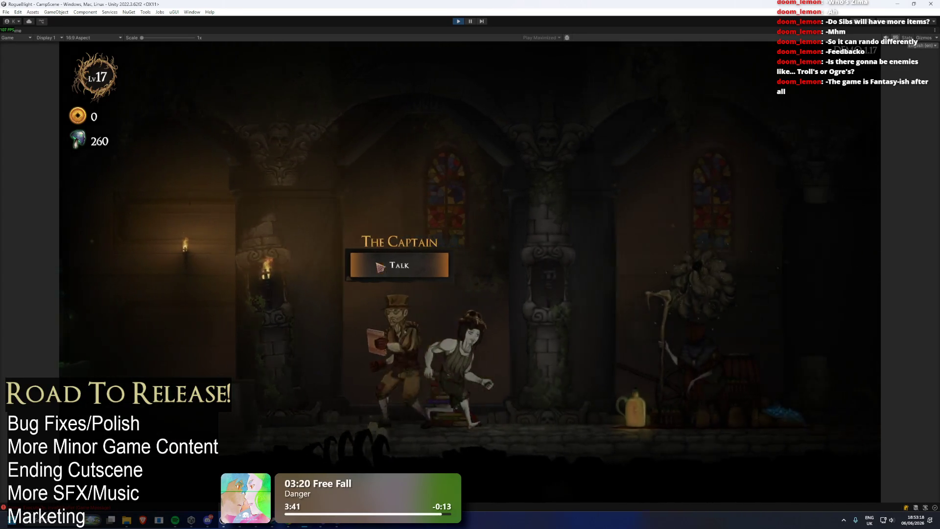
key("d")
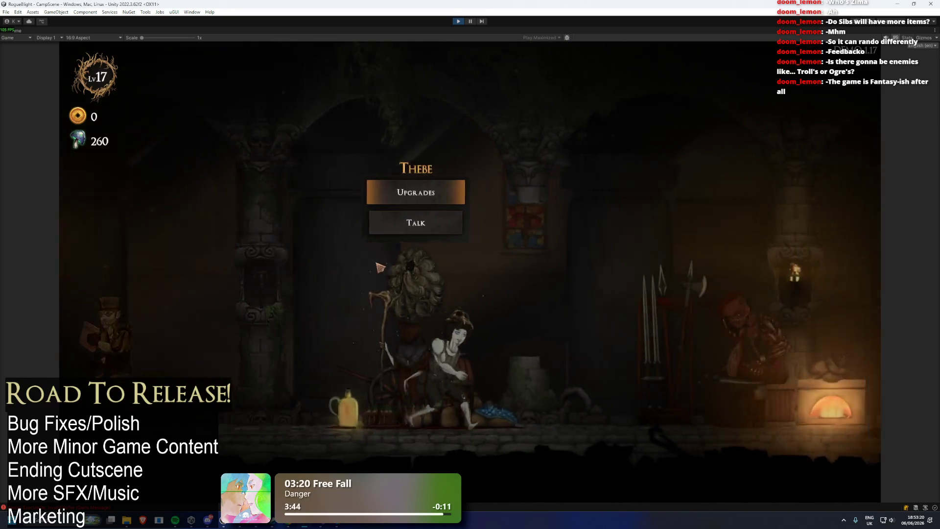
key("d")
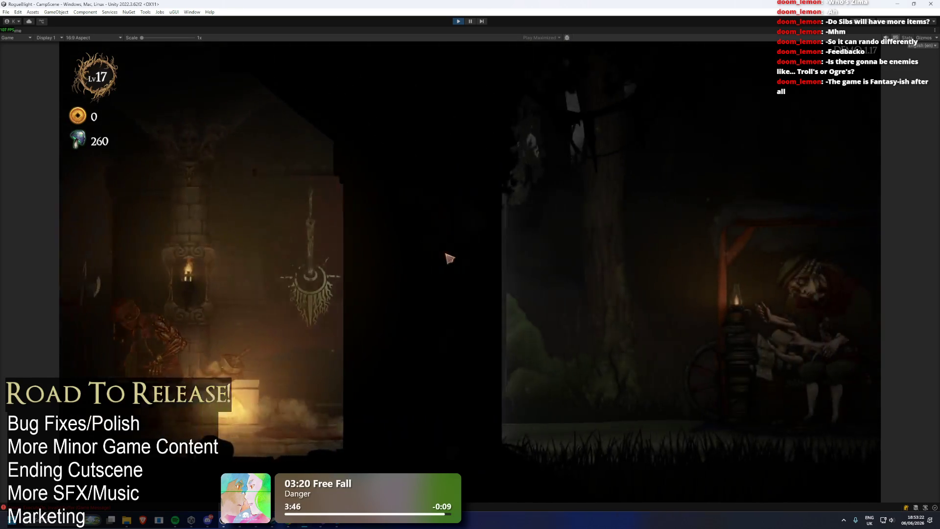
key("d")
- Open and close the Choose Map dialog, then save and quit to the title menu
left_click(651, 158)
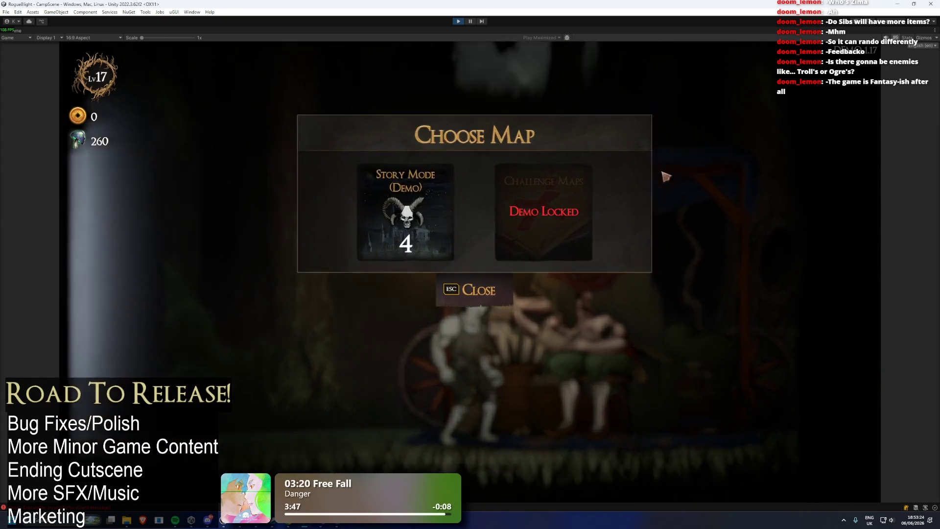
left_click(488, 296)
key("Escape")
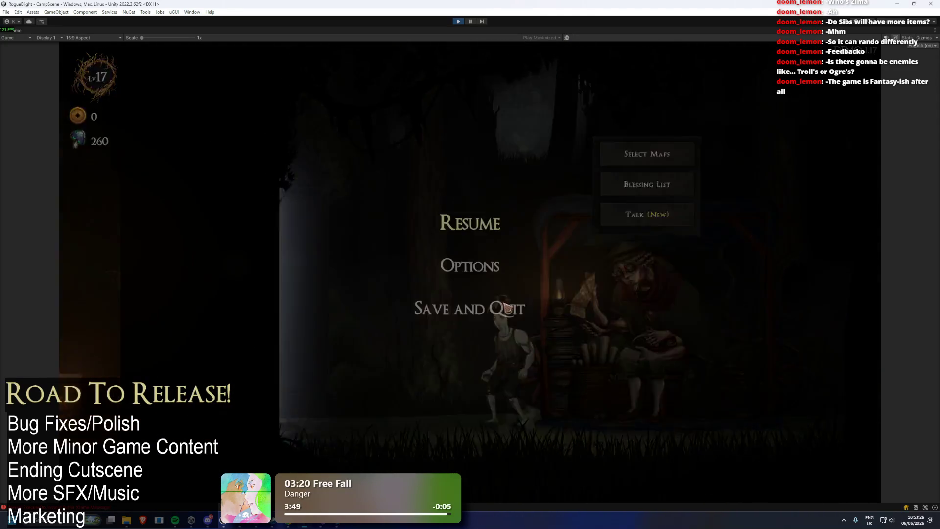
left_click(489, 313)
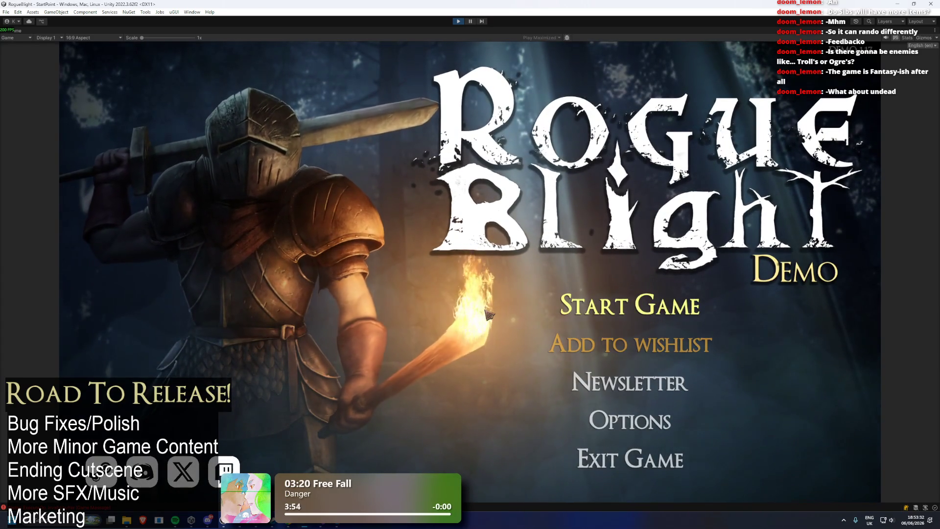
- Open the Steam store page via Add to wishlist, close it, and switch the game to Italian
left_click(613, 309)
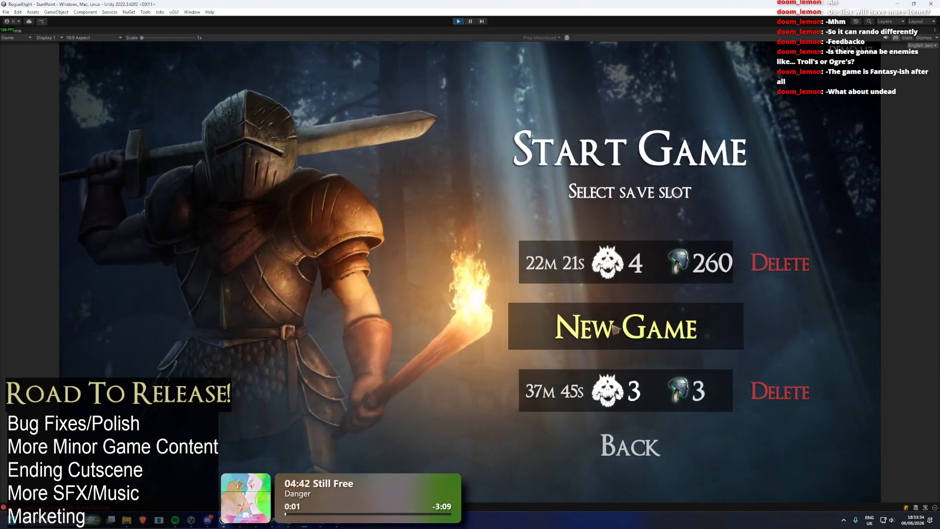
key("Escape")
left_click(632, 282)
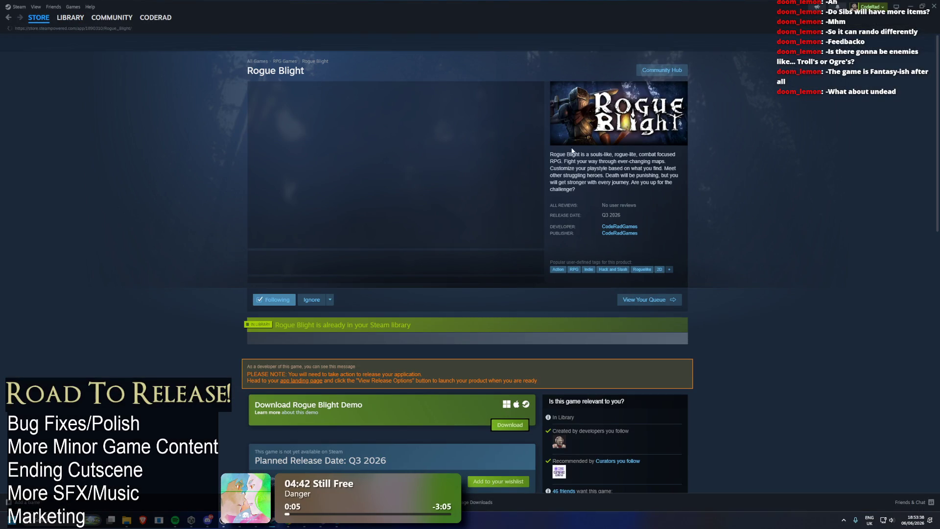
left_click(934, 5)
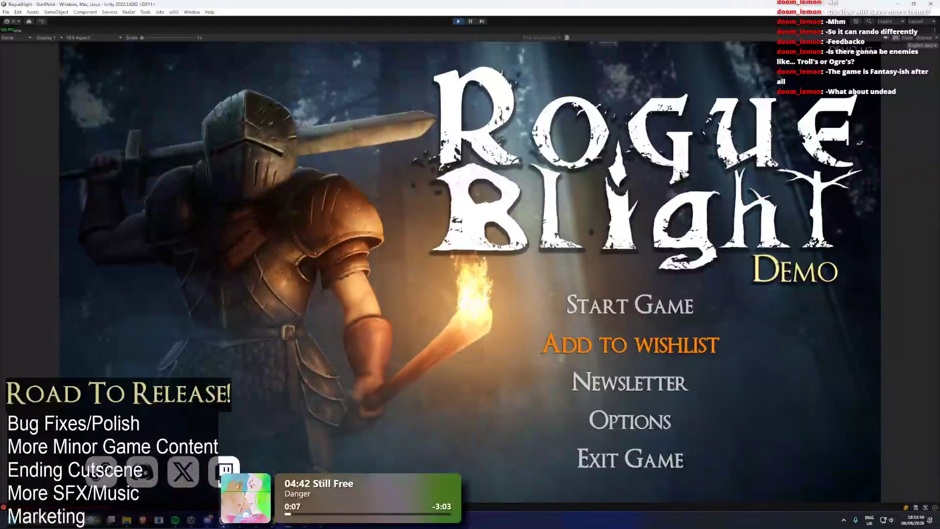
left_click(920, 45)
left_click(900, 80)
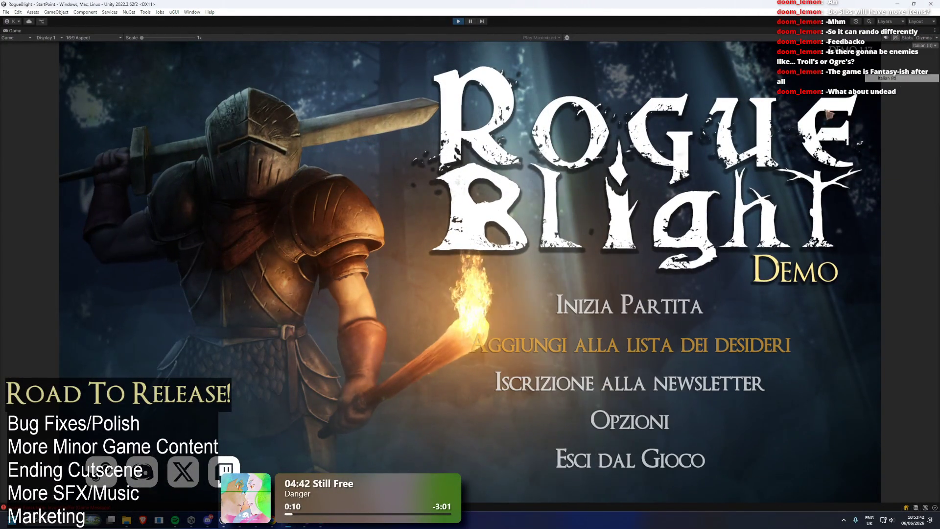
- Switch the language to Spanish, then back to English, and load the first save slot
left_click(919, 45)
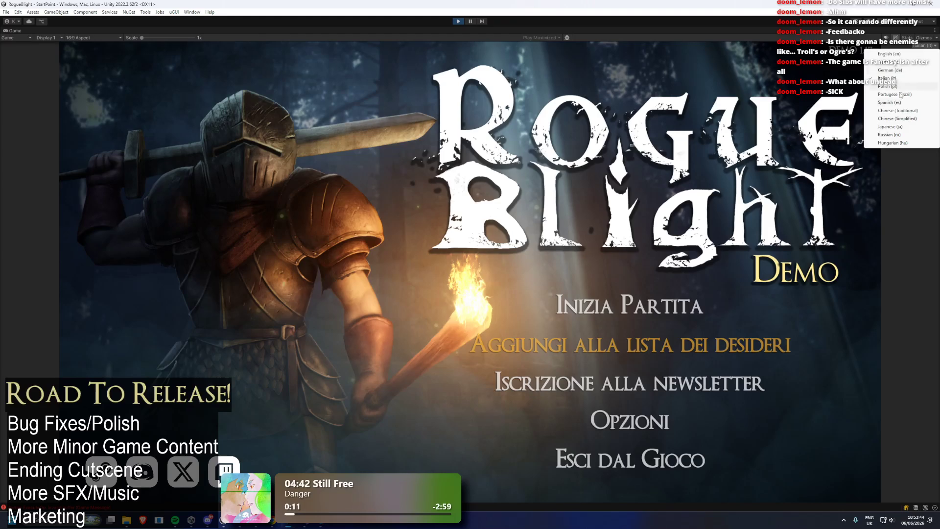
left_click(889, 102)
left_click(920, 45)
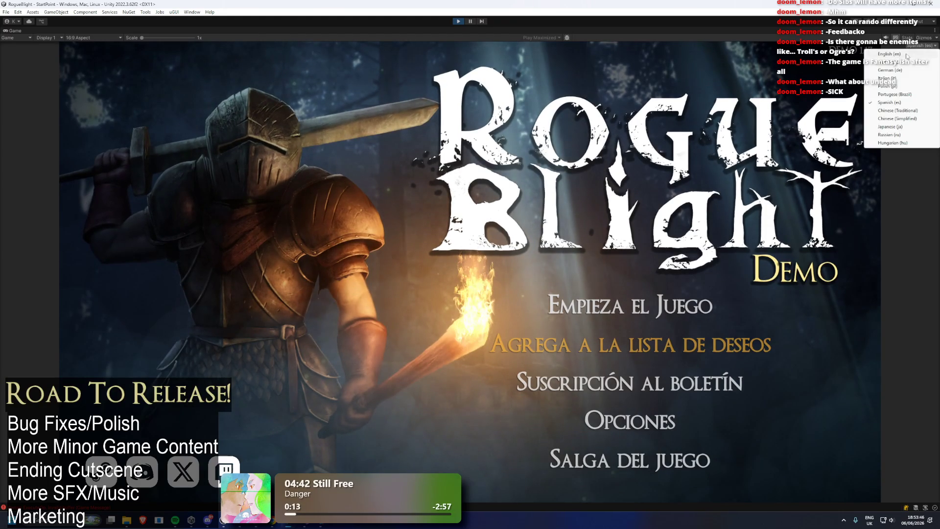
left_click(889, 54)
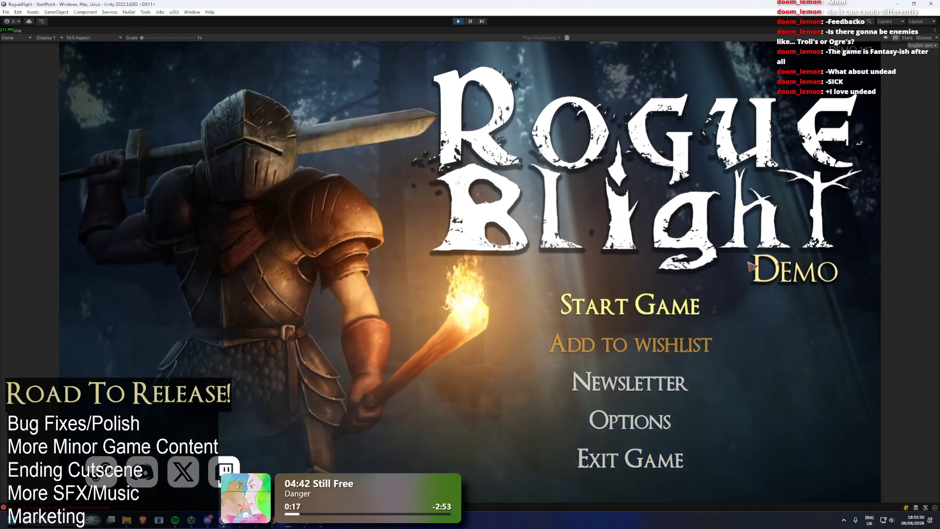
left_click(667, 306)
left_click(670, 282)
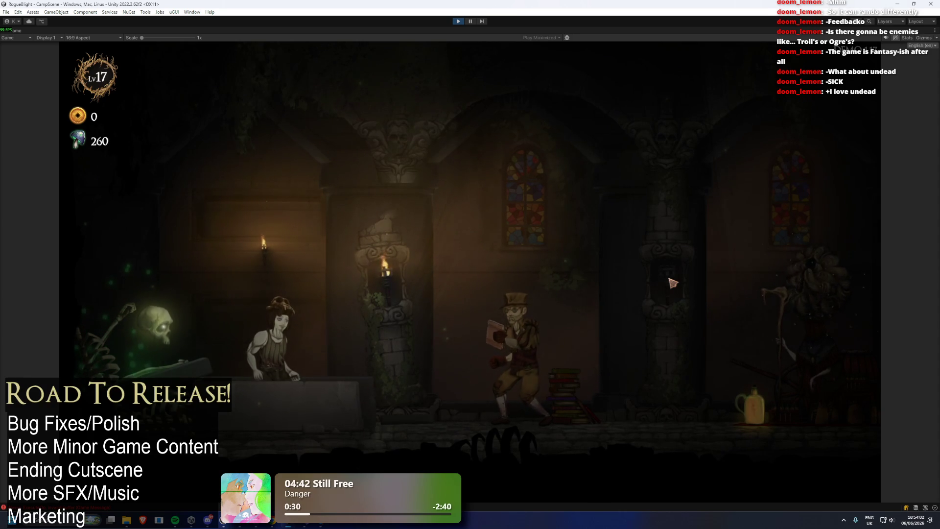
- Walk to Thebe and buy a potion upgrade on her upgrades page
key("d")
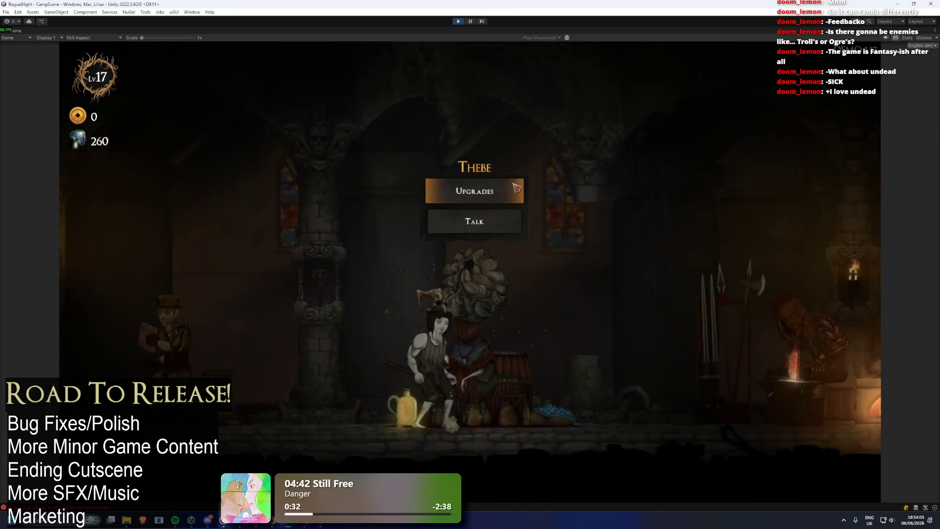
left_click(517, 188)
left_click(553, 253)
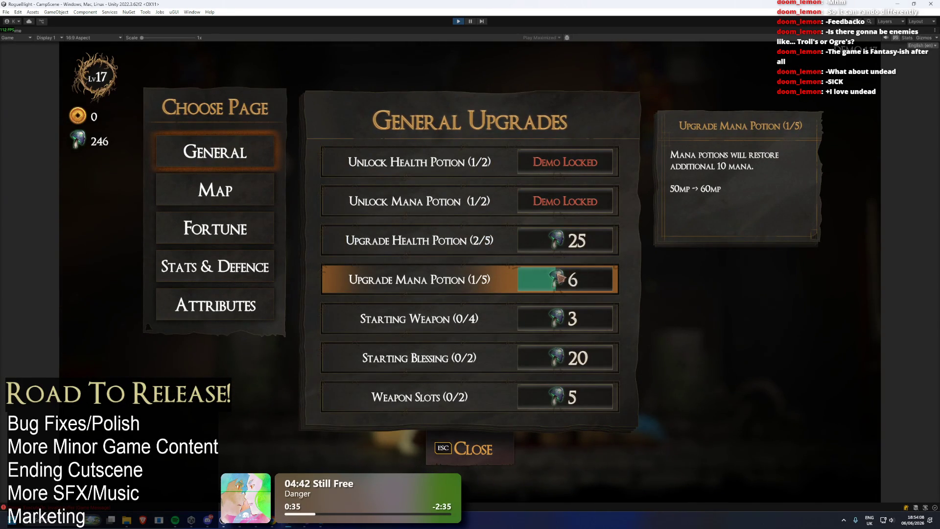
key("Escape")
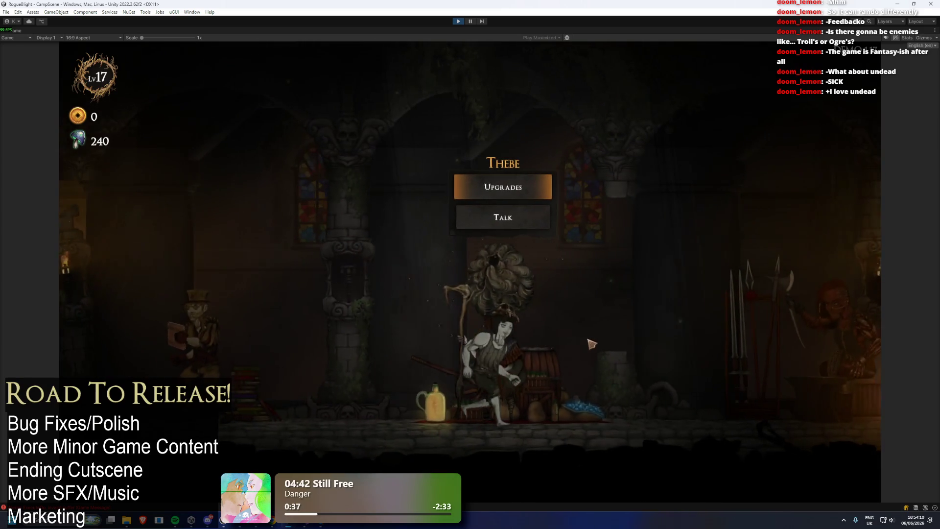
- At the blacksmith, equip Gorilla's Armlets and Gorilla's Boots as starting gear
key("d")
key("e")
key("Escape")
left_click(529, 219)
left_click(438, 195)
left_click(255, 166)
left_click(254, 166)
left_click(570, 186)
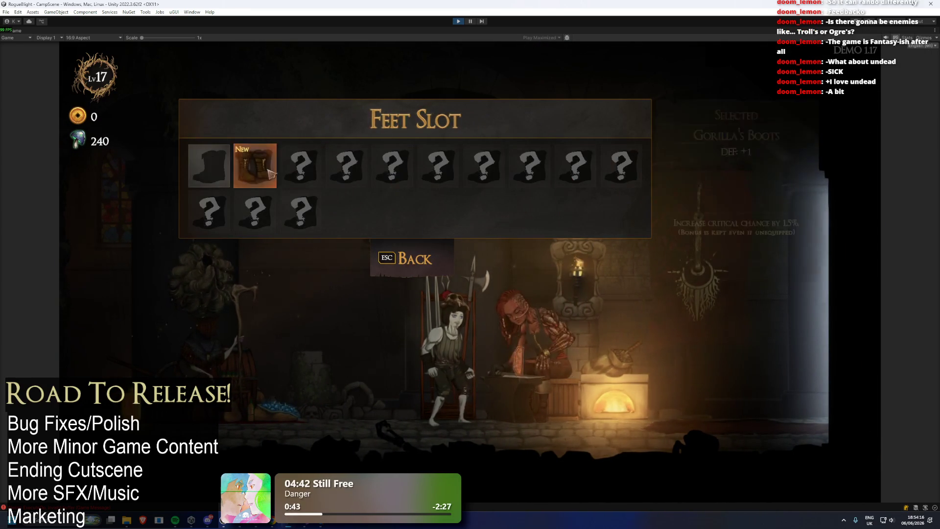
left_click(273, 172)
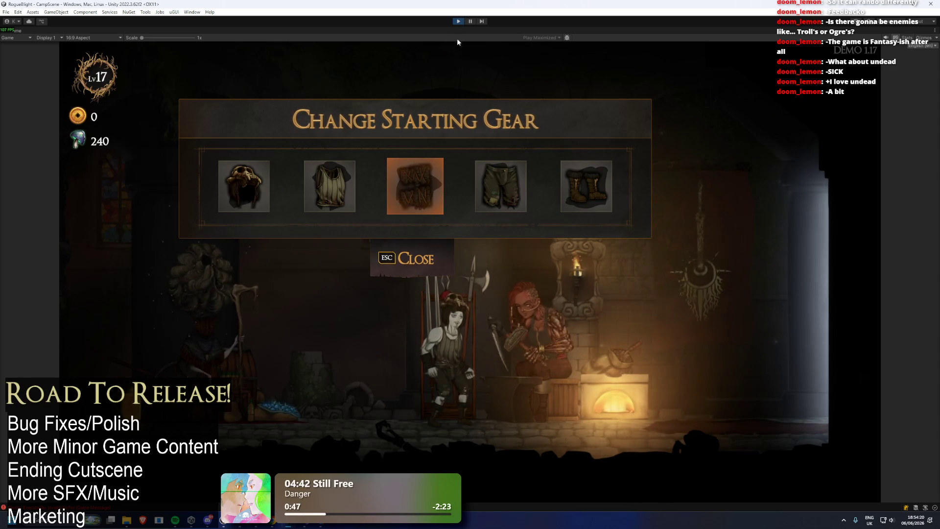
- Stop the game, minimize the Paint sketch, restart play and close the starting gear panel
left_click(459, 21)
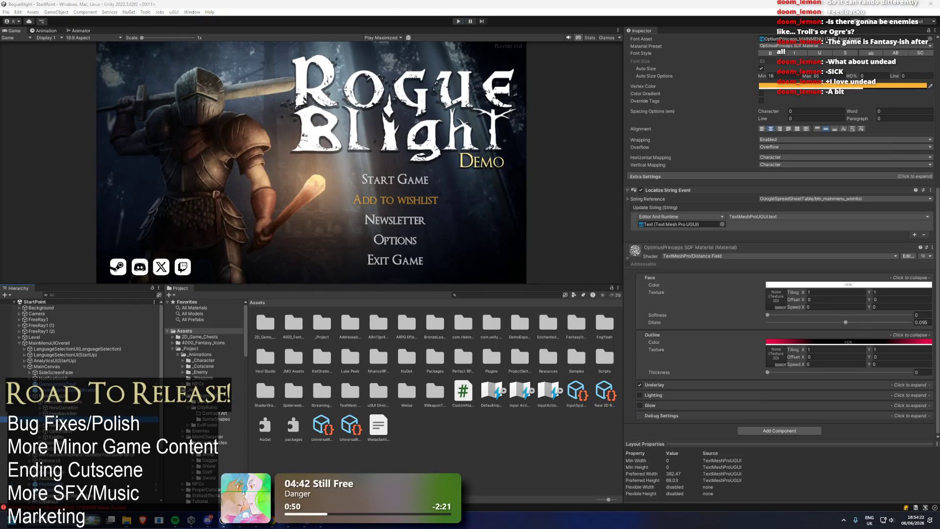
key("alt+Tab")
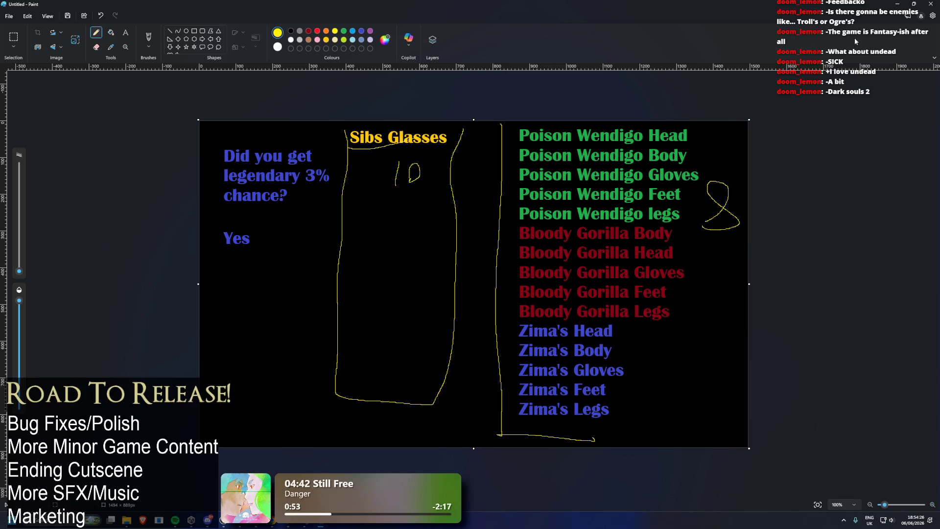
left_click(897, 3)
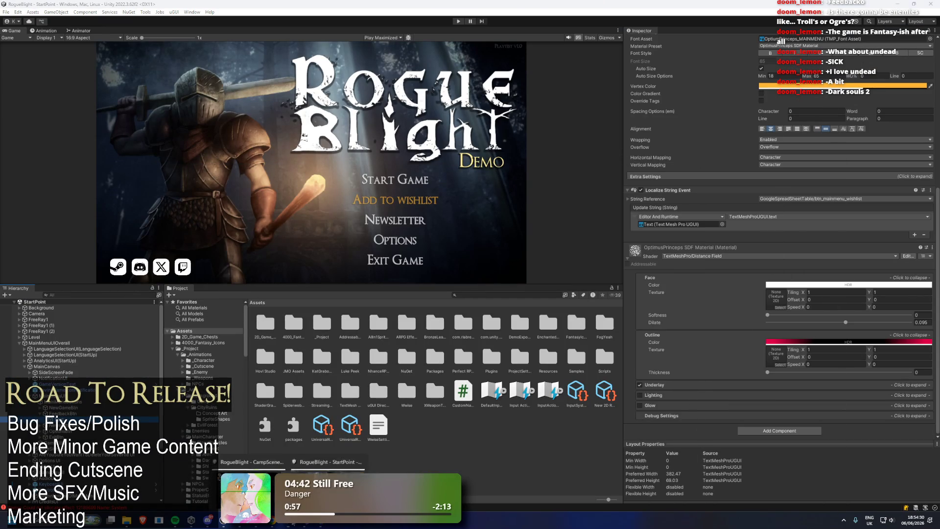
key("ctrl+p")
left_click(428, 263)
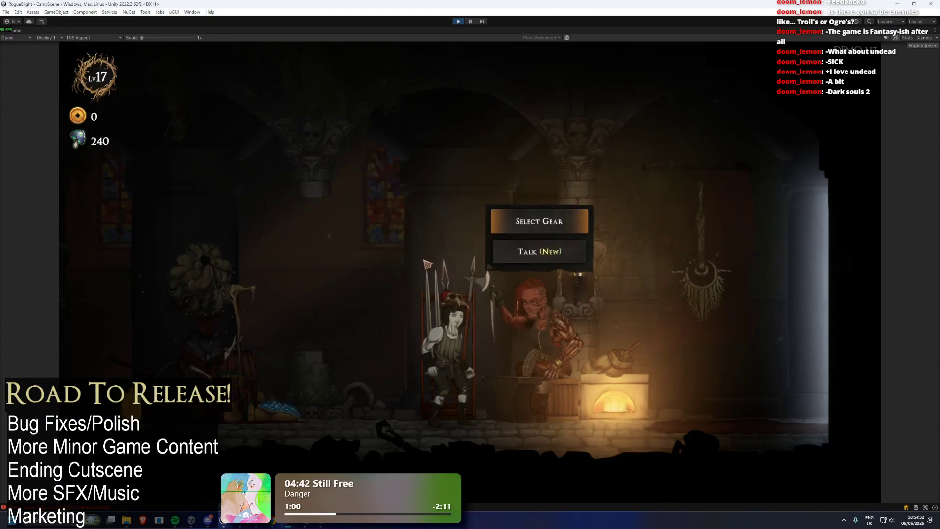
- Talk to Kali, then open and close her starting gear selection
left_click(539, 251)
left_click(558, 274)
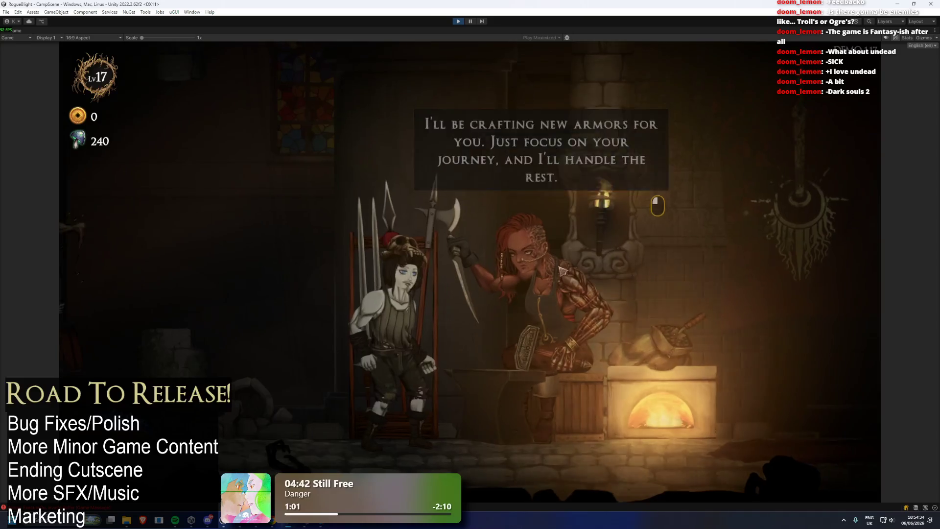
left_click(562, 273)
left_click(537, 222)
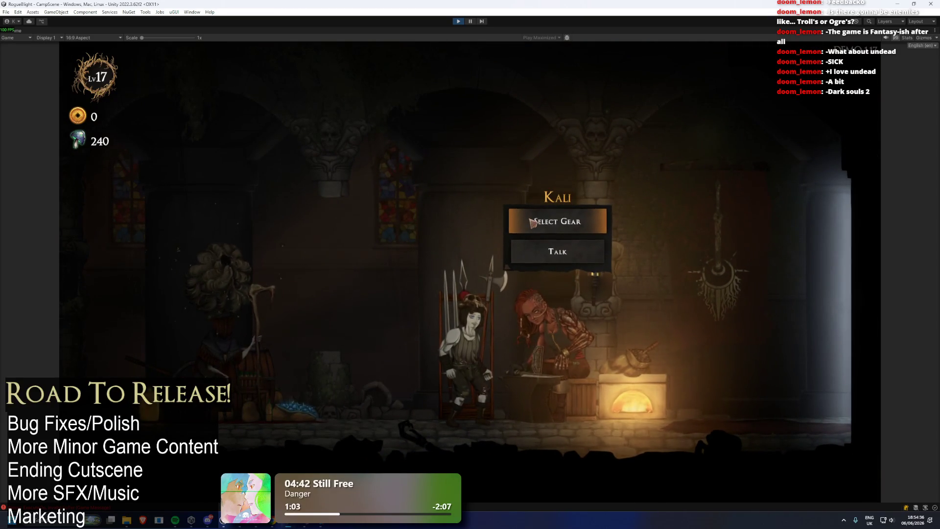
left_click(443, 268)
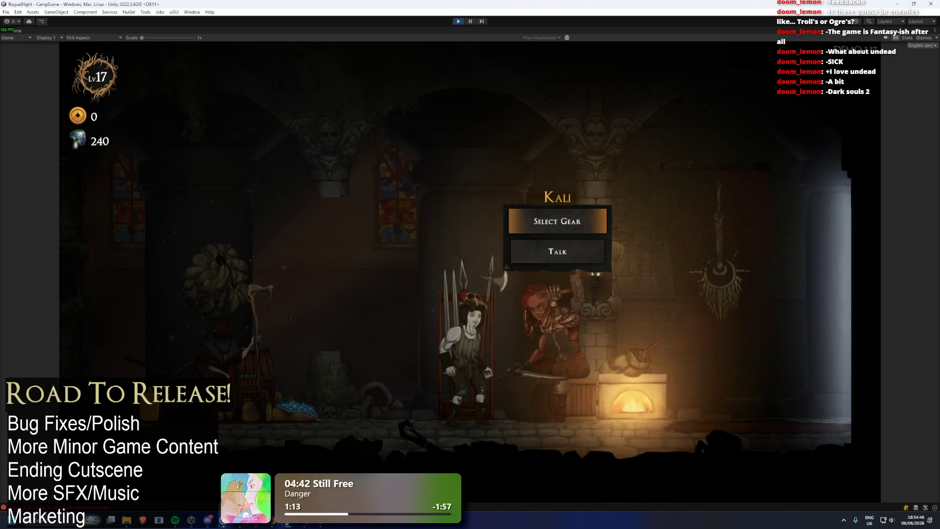
- Switch to the StartPoint editor window and toggle play mode with Ctrl+P
mouse_move(289, 520)
left_click(323, 463)
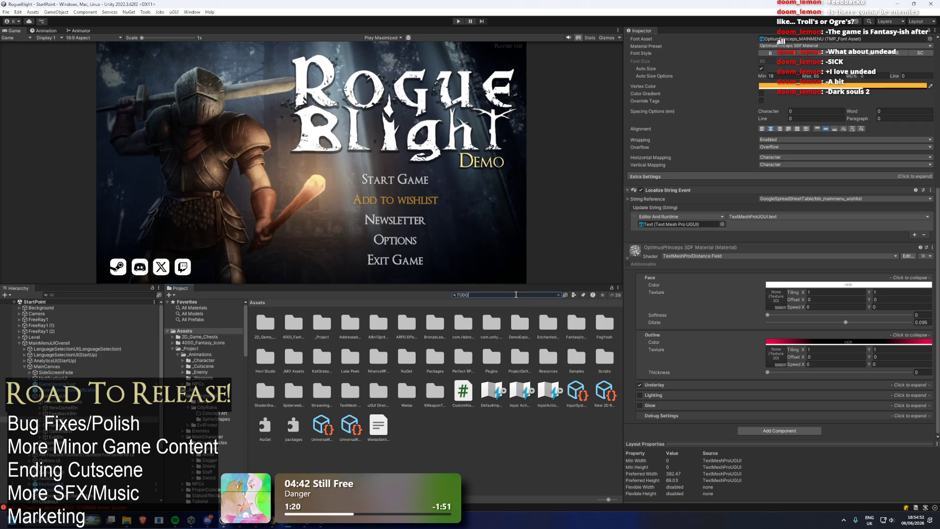
key("ctrl+p")
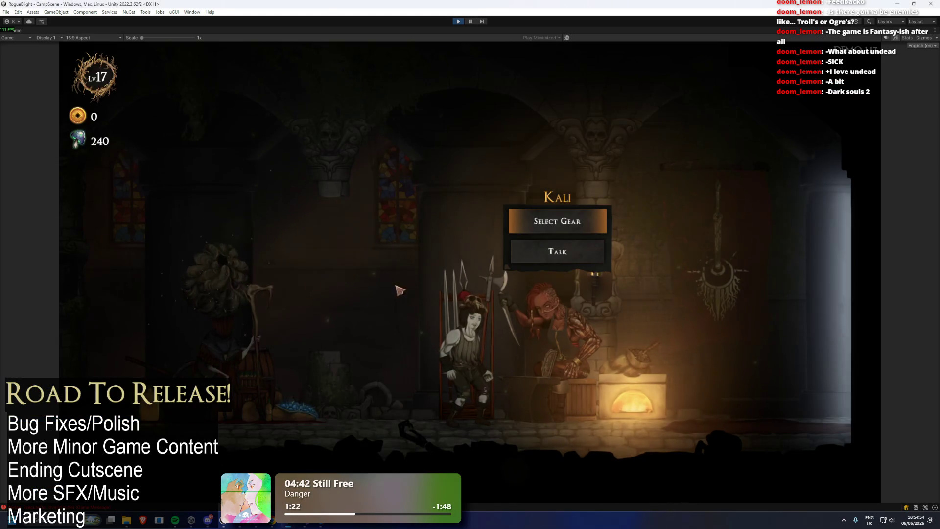
- Walk the character back and forth near Kali, then stop the playtest
key("d")
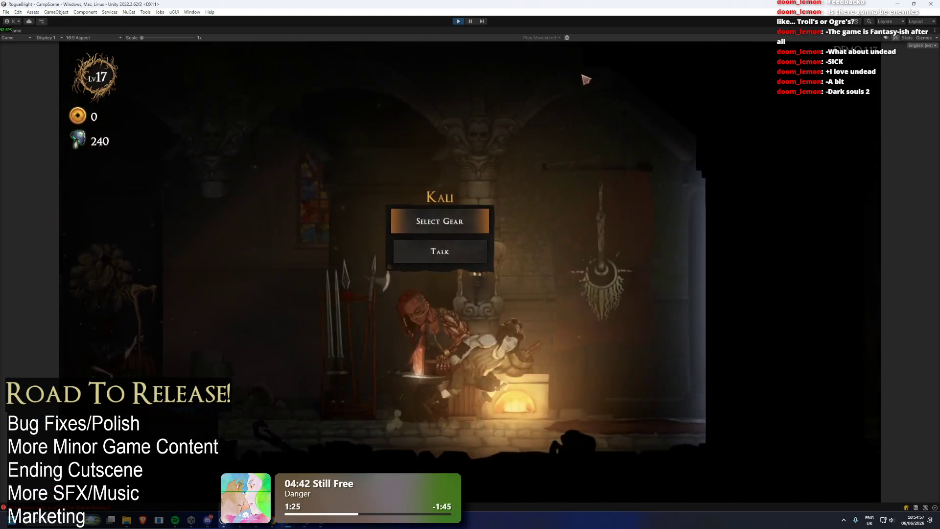
key("a")
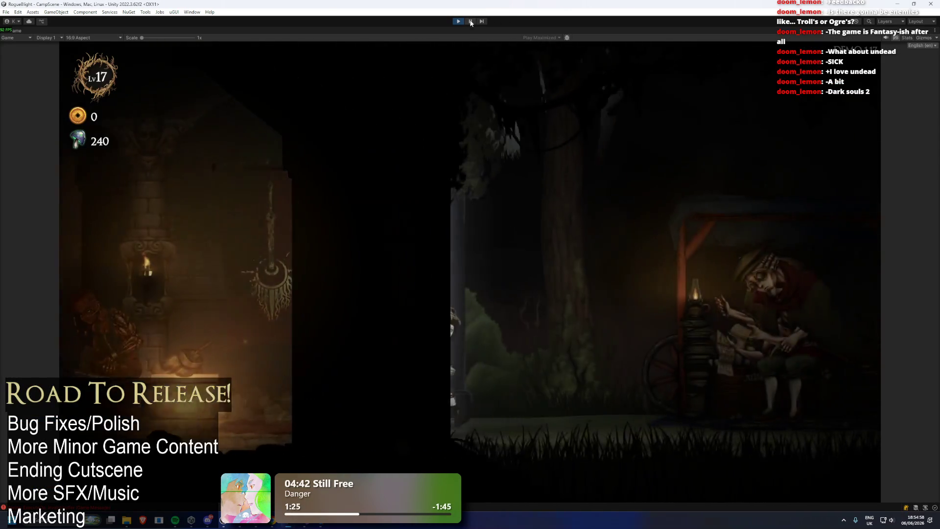
key("ctrl+p")
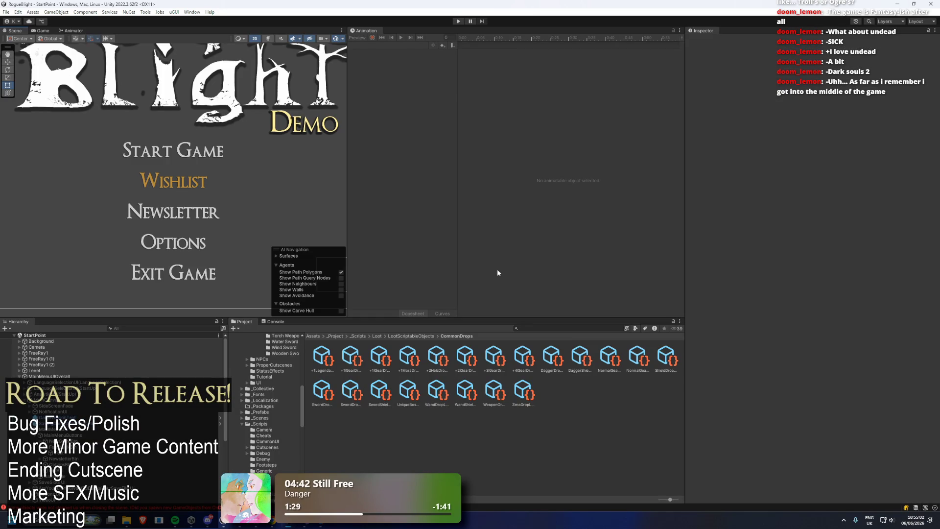
- Bring the Paint loot-chart sketch to the front and close it to get the save prompt
mouse_move(291, 525)
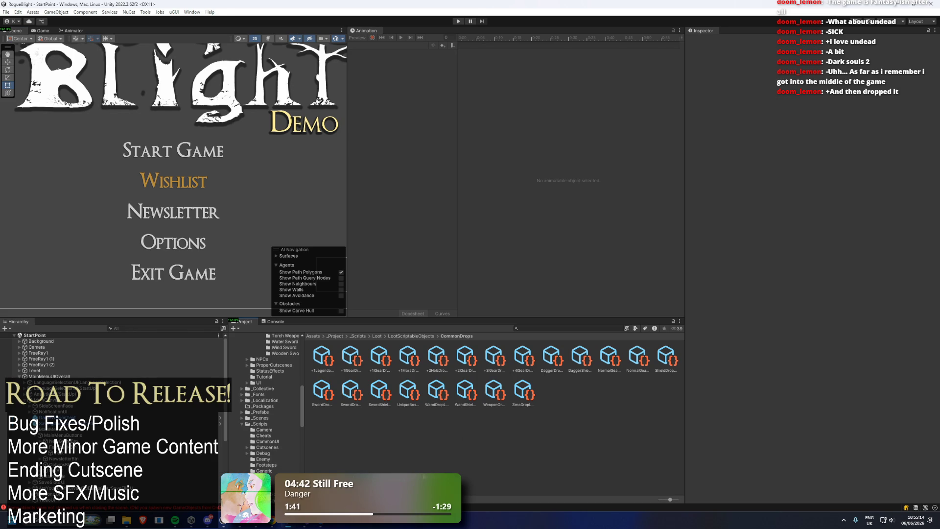
key("alt+Tab")
left_click(930, 4)
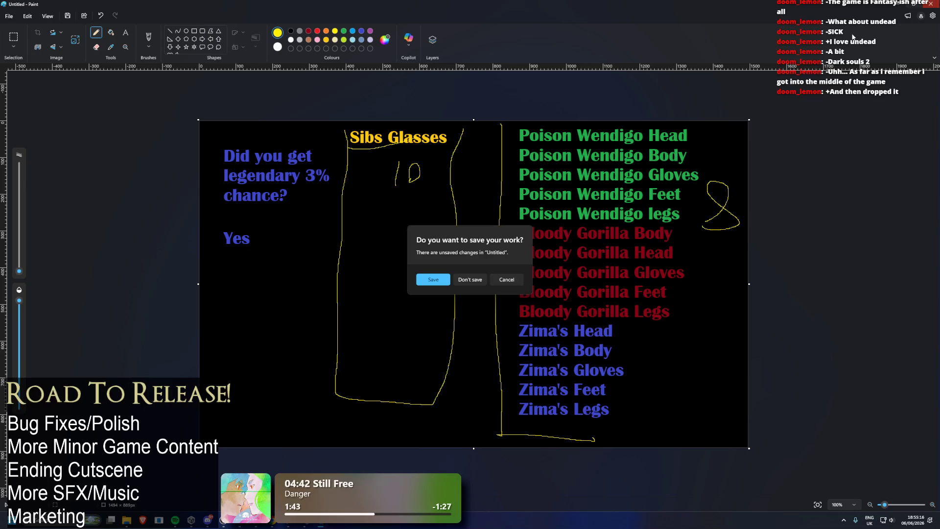
- Close the untitled loot chart in Paint with Don't save, discarding its changes
left_click(507, 280)
left_click(923, 10)
left_click(469, 279)
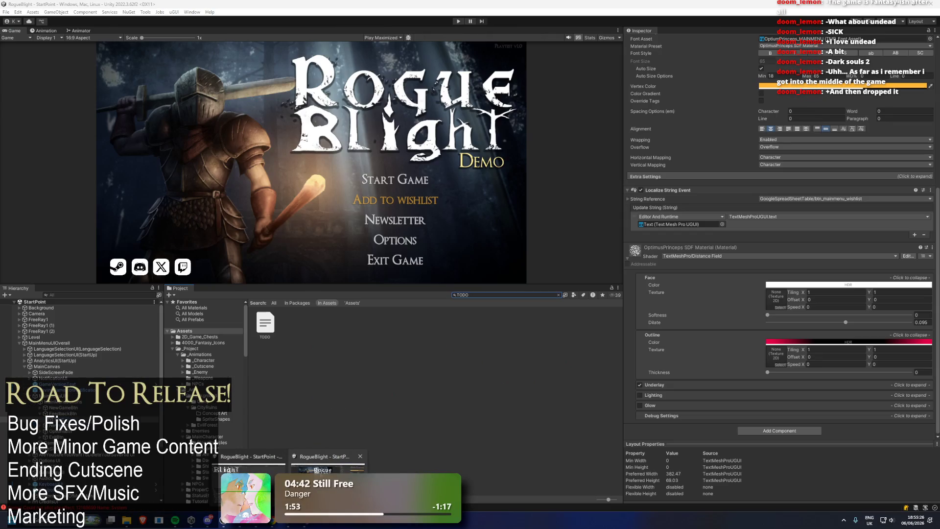
- Close the second RogueBlight window from the taskbar and set the main Unity editor aside
left_click(360, 456)
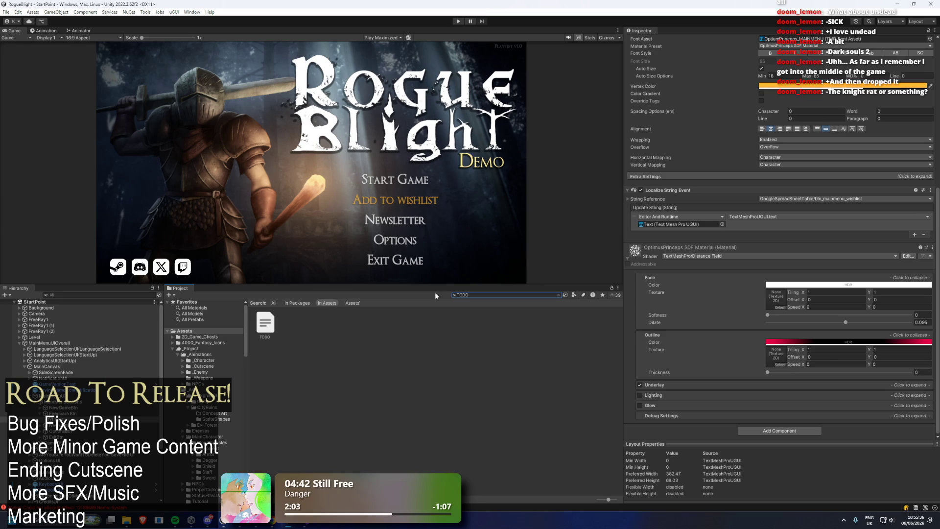
left_click(922, 4)
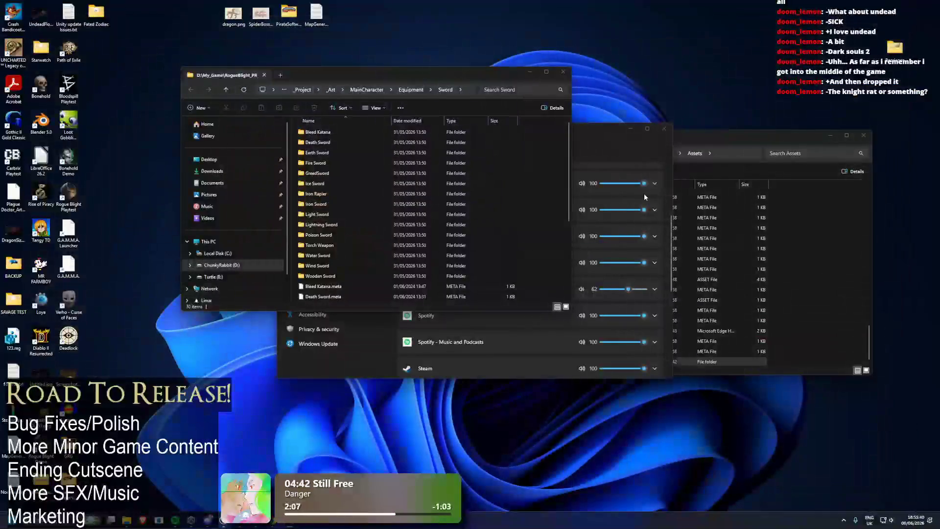
- Close File Explorer, maximise Unity Hub and launch the RogueBlight (demo 2026 NF) project
left_click(568, 72)
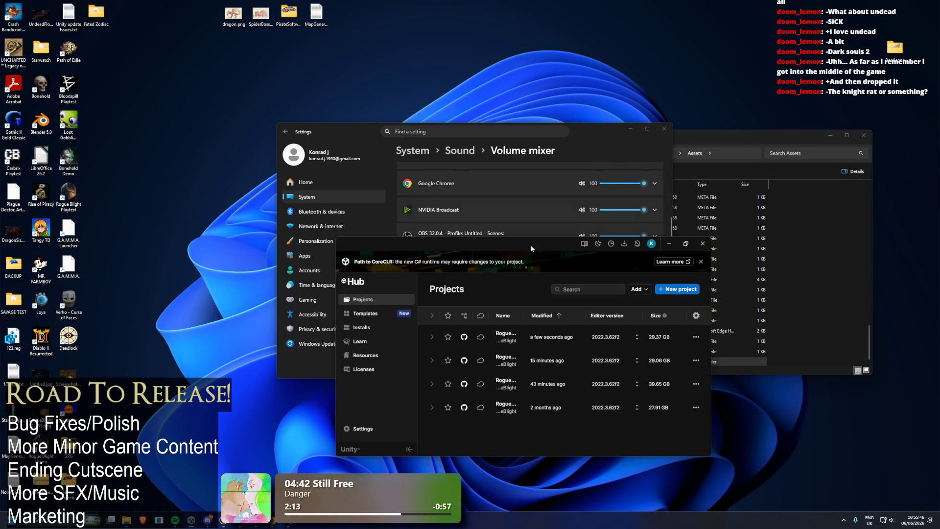
double_click(551, 239)
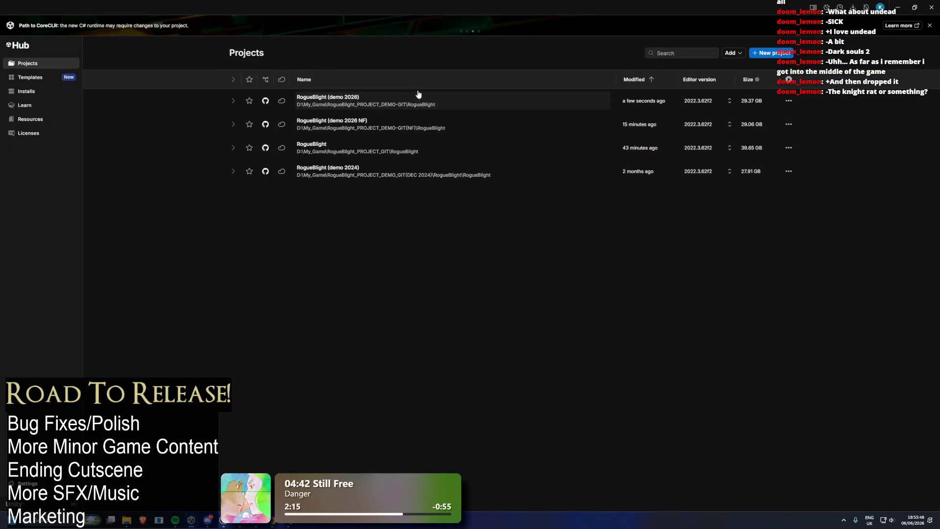
left_click(378, 149)
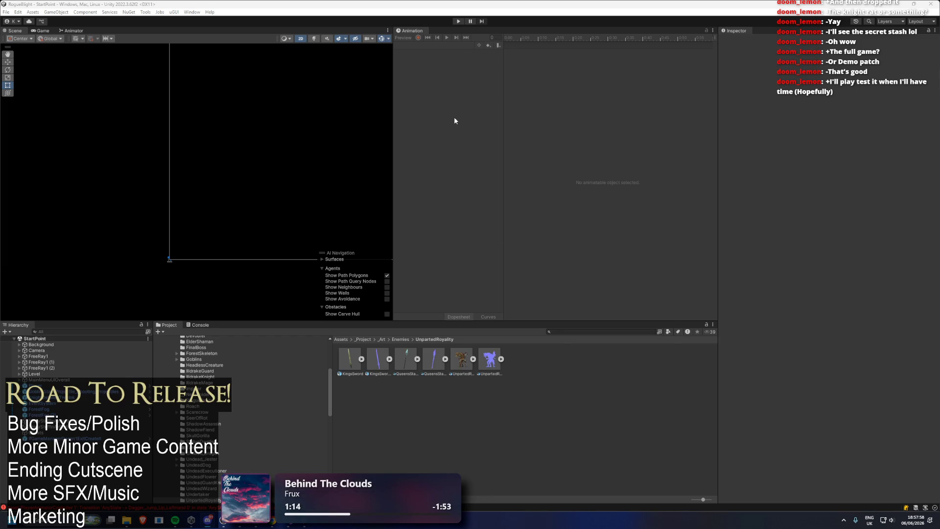
- Enter Play mode, choose Start Game and load the first save slot
left_click(458, 22)
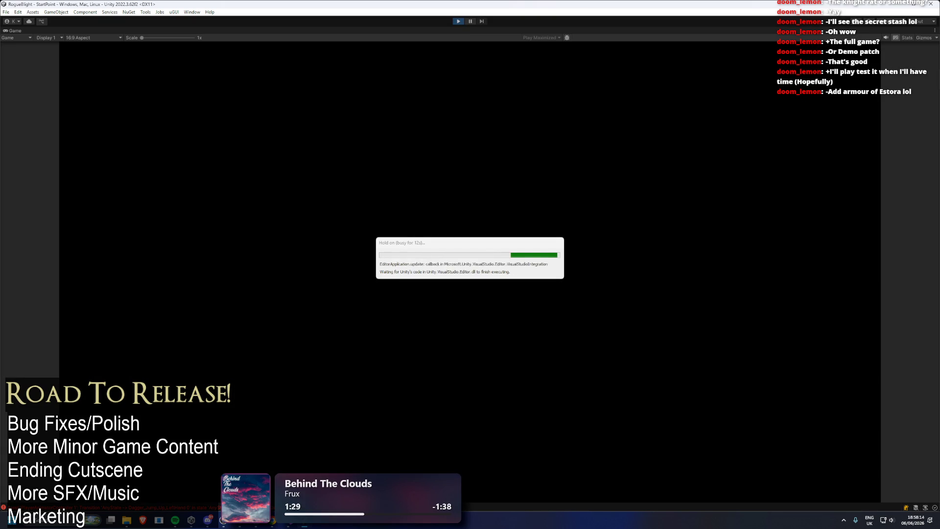
left_click(632, 303)
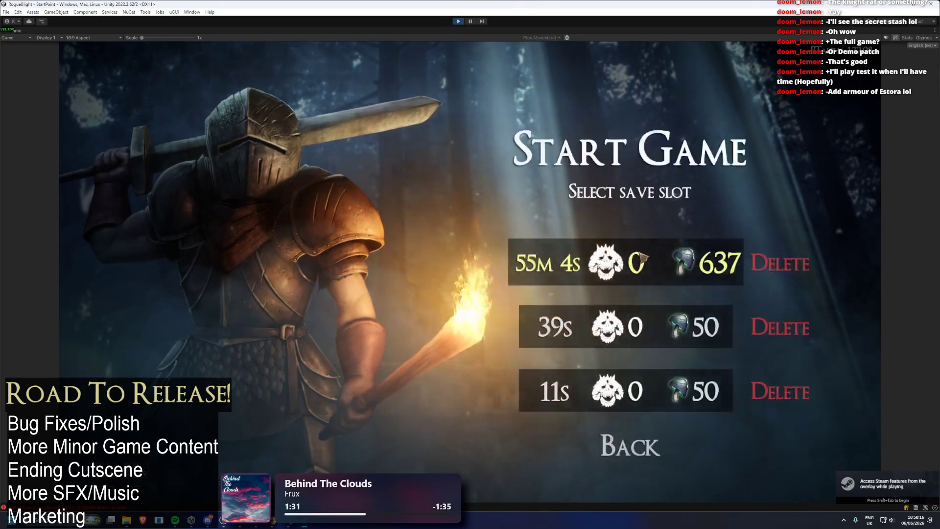
left_click(643, 258)
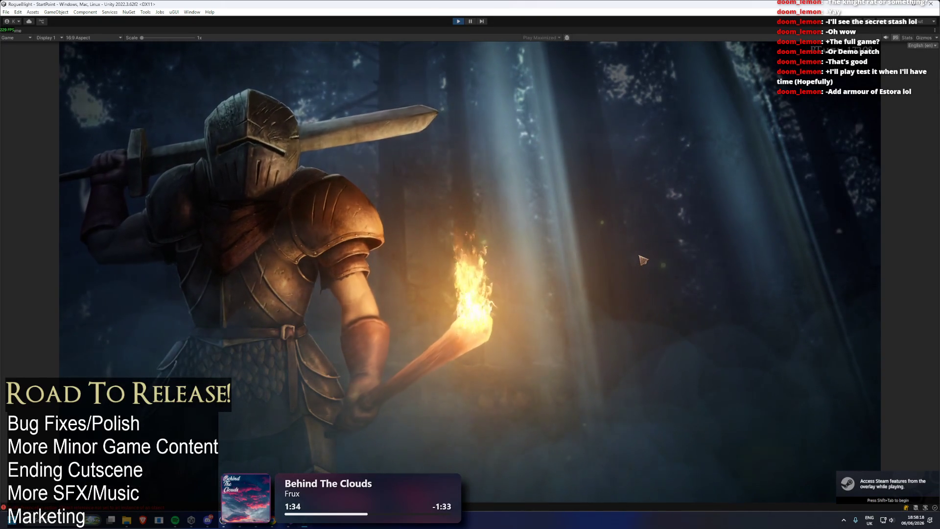
- Stop and restart the playtest, then open the Start Game save-slot list
left_click(458, 21)
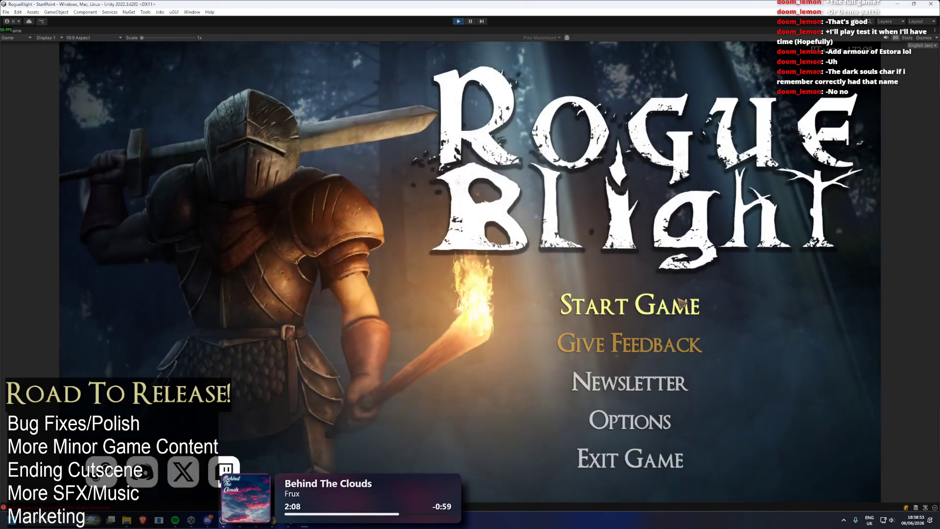
left_click(681, 304)
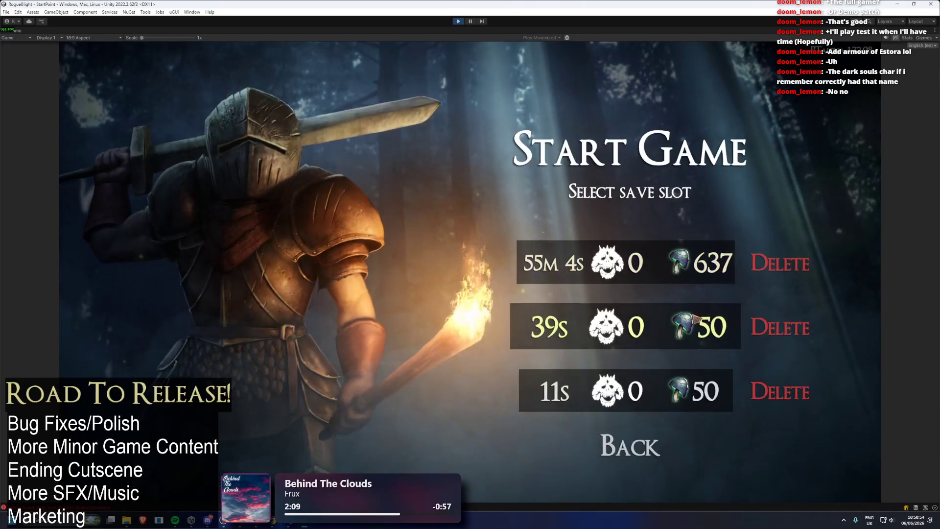
- Open the first slot's delete prompt, cancel it with Esc, and exit Play mode
left_click(796, 261)
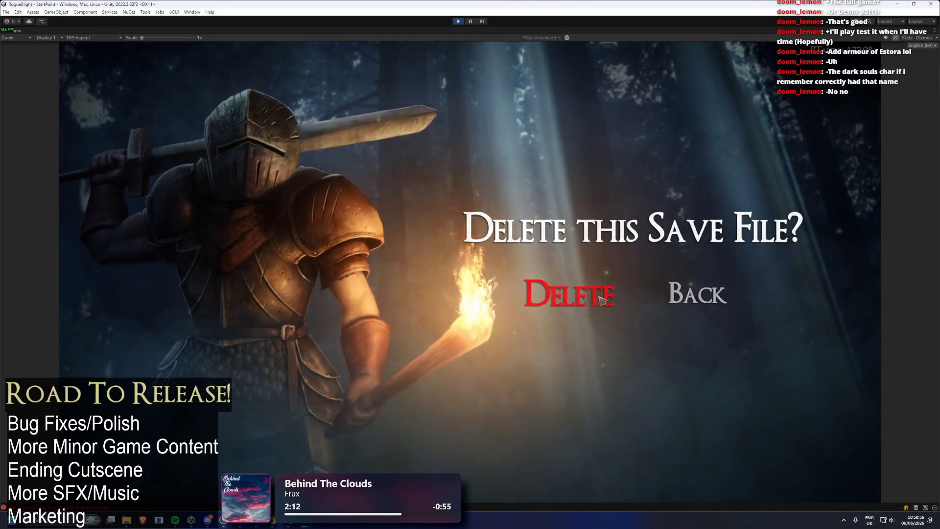
key("Escape")
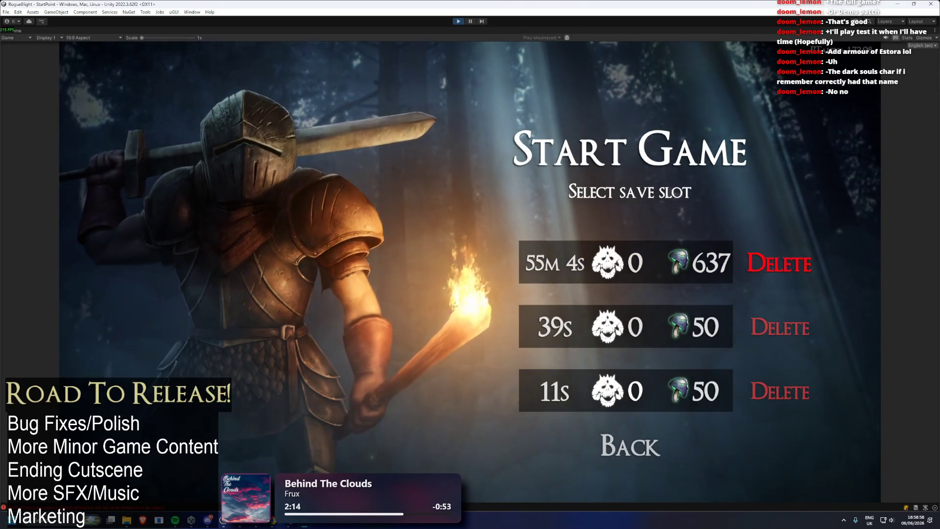
left_click(470, 21)
left_click(458, 22)
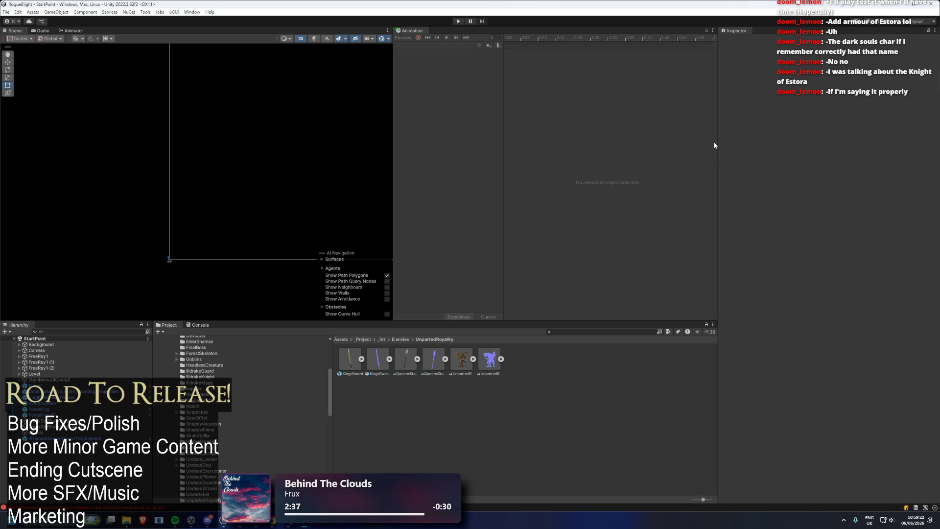
scroll(208, 420, "up", 5)
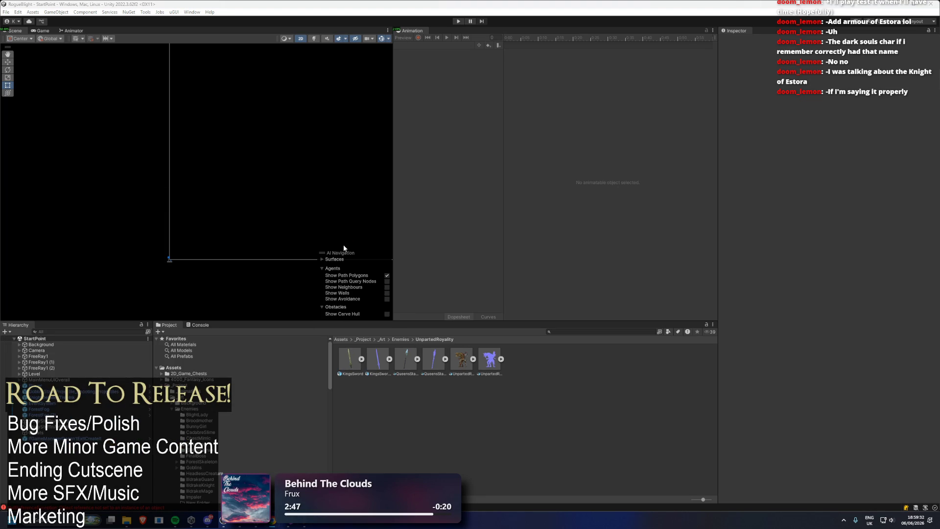
- View the Dark Souls II cover image in the Chrome results, then return to Unity
key("alt+Tab")
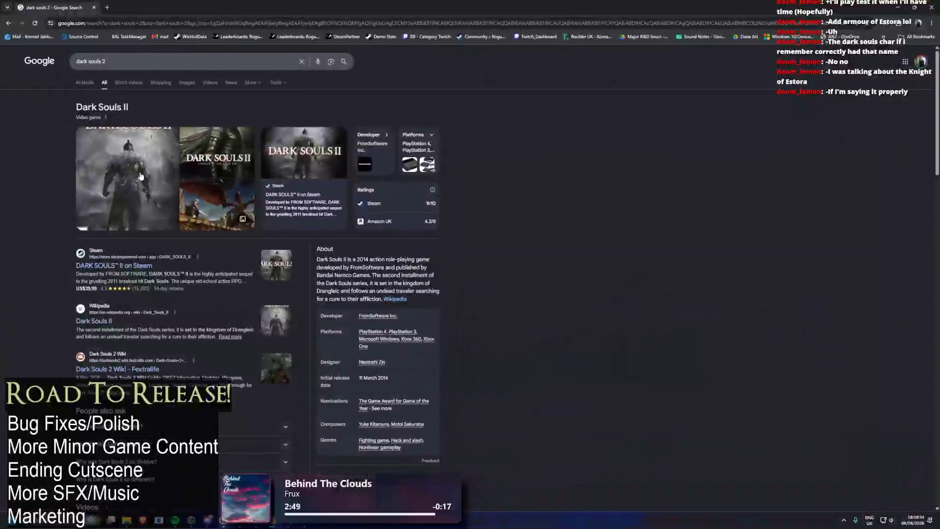
left_click(140, 178)
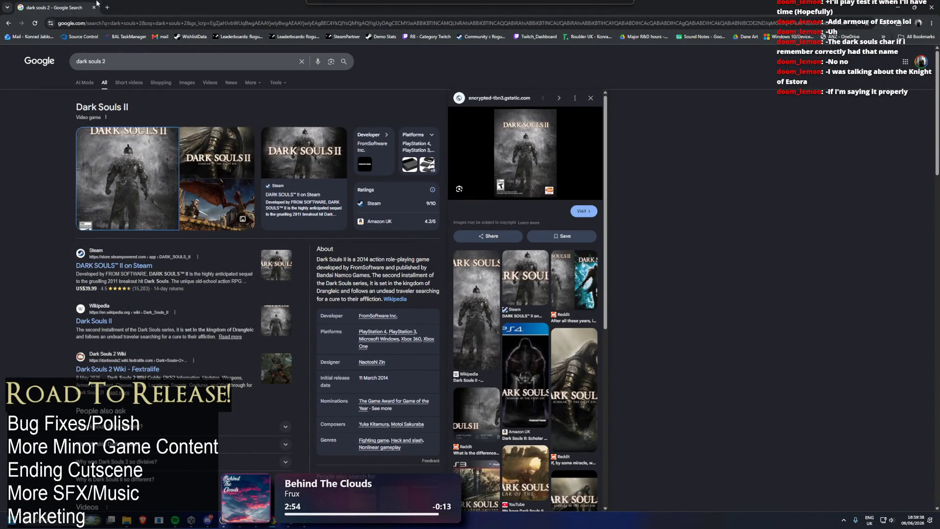
key("alt+Tab")
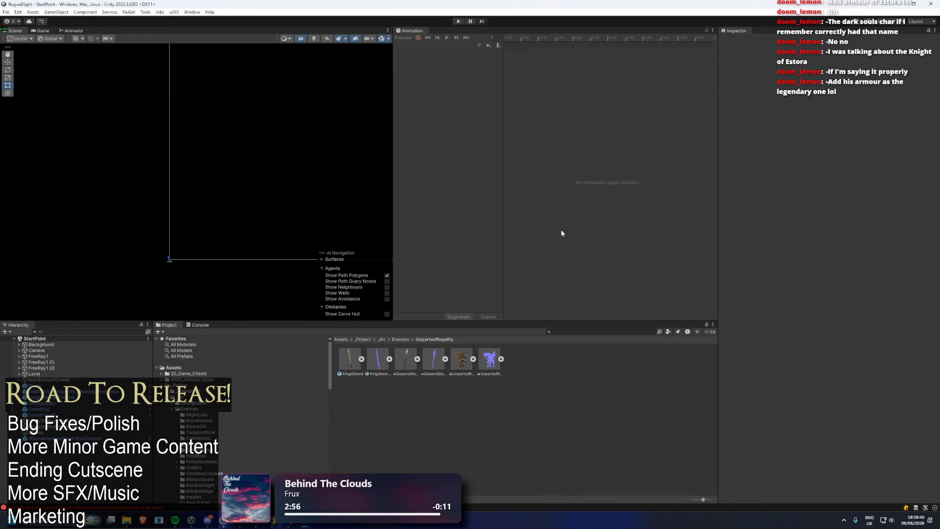
- Inspect the Console errors, opening the NullReferenceException's stack trace and source line
left_click(198, 325)
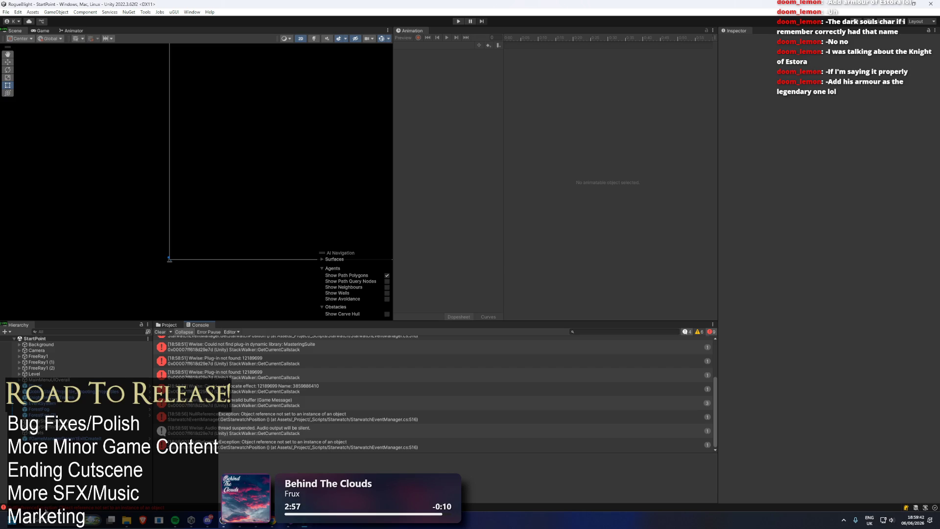
double_click(234, 445)
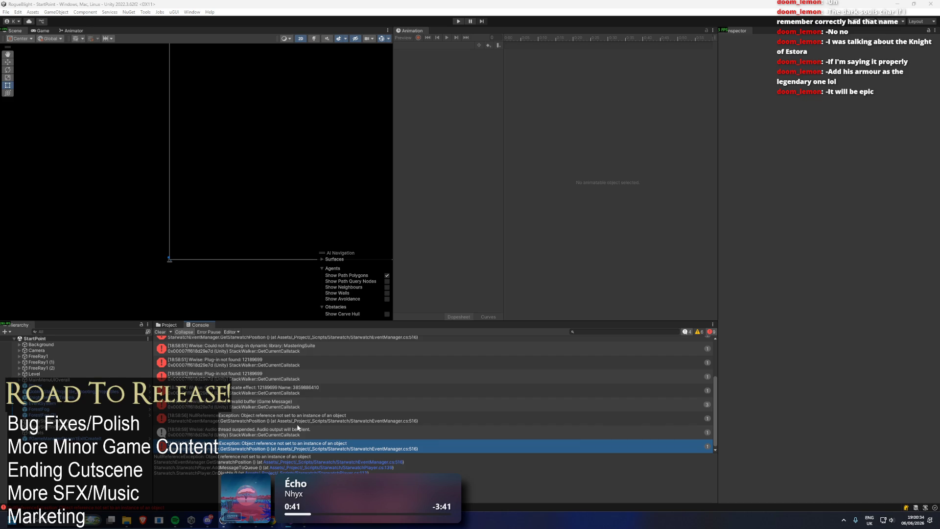
scroll(292, 417, "up", 3)
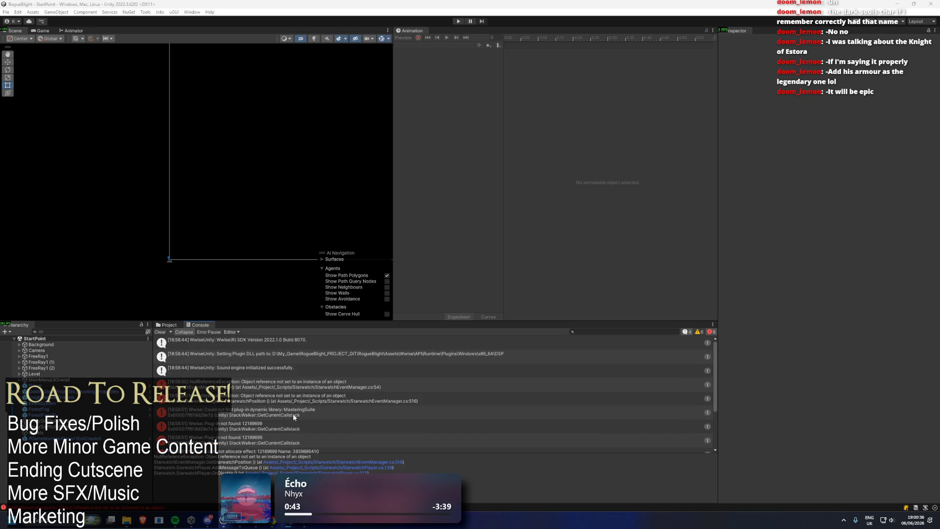
left_click(308, 388)
left_click(326, 464)
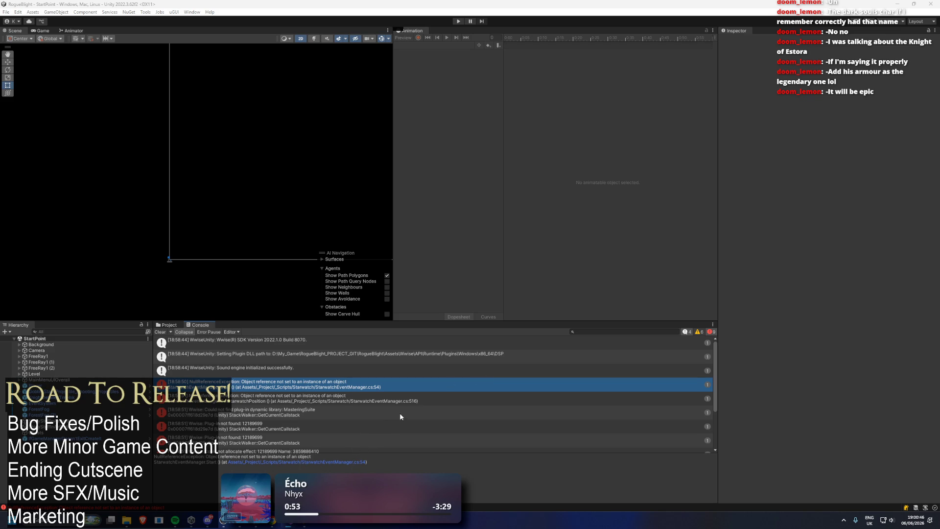
- Filter the Console log for 'player' and switch to the Project view
left_click(588, 332)
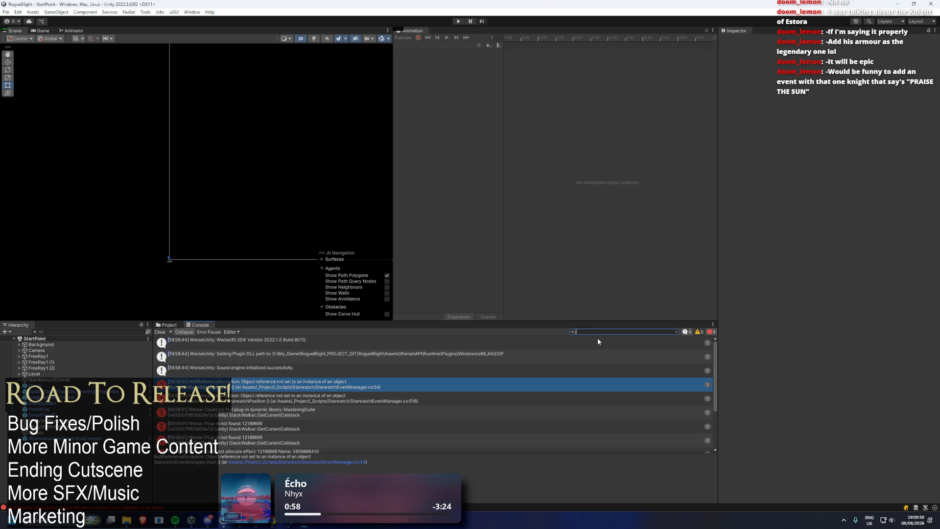
type("polk")
key("BackSpace")
key("BackSpace")
key("BackSpace")
type("layer")
key("ctrl+5")
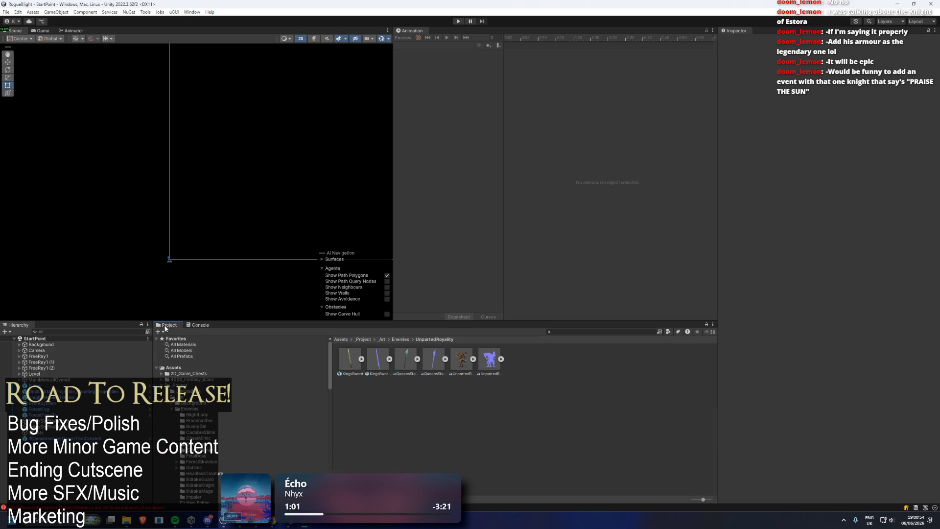
- Open the Player prefab and locate its StarwatchPlayer and StarwatchEventManager scripts
type("player")
double_click(463, 432)
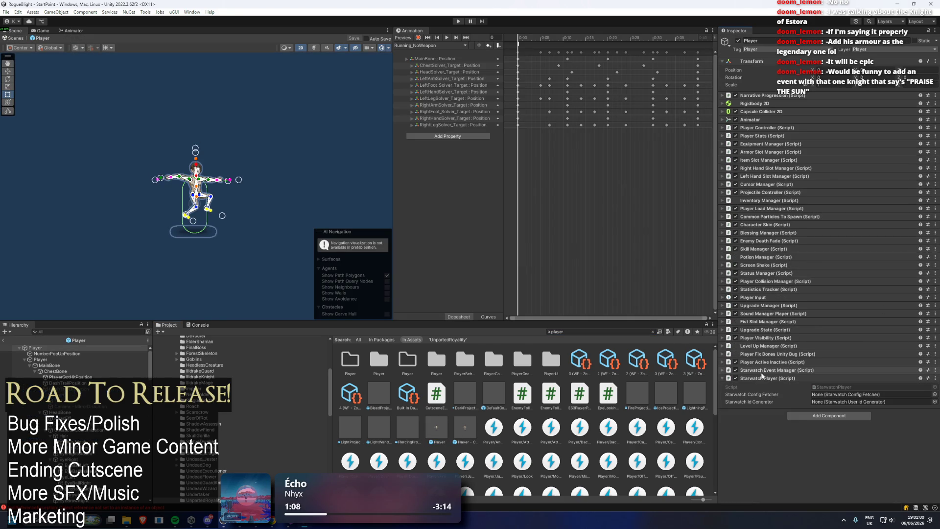
left_click(772, 371)
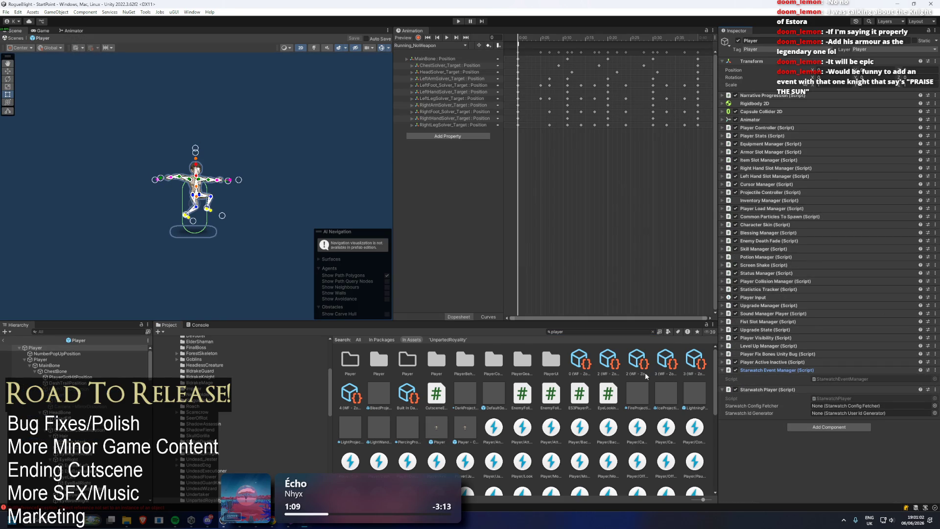
left_click(836, 398)
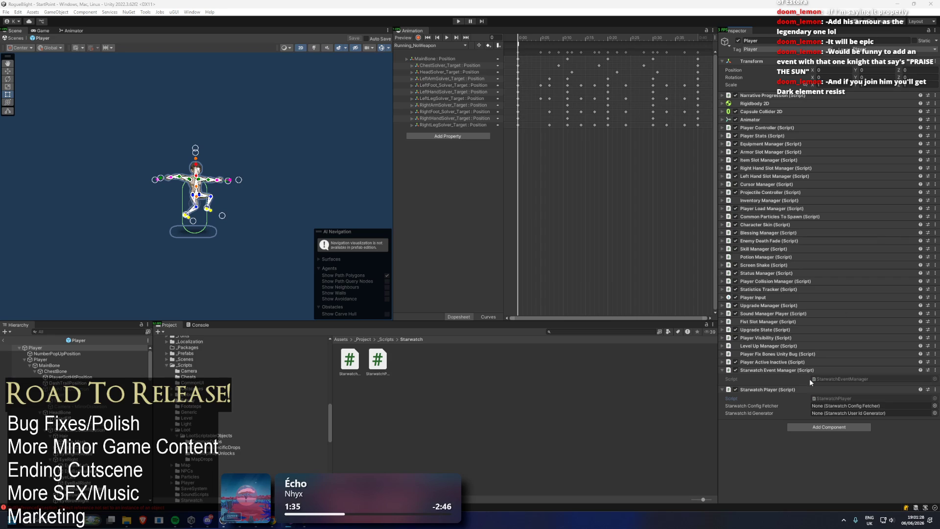
left_click(830, 379)
- Search the project for 'start point' and pick the StartPoint scene
left_click(580, 332)
type("start point")
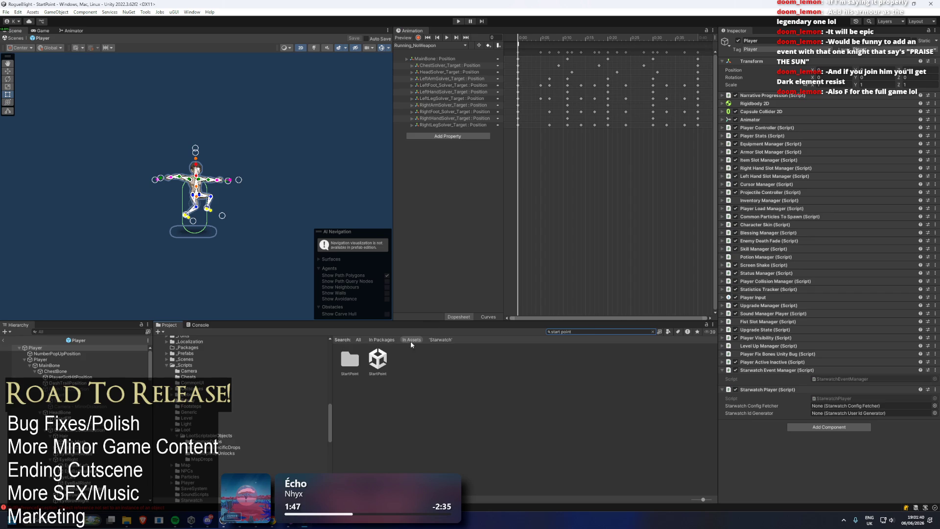
left_click(381, 351)
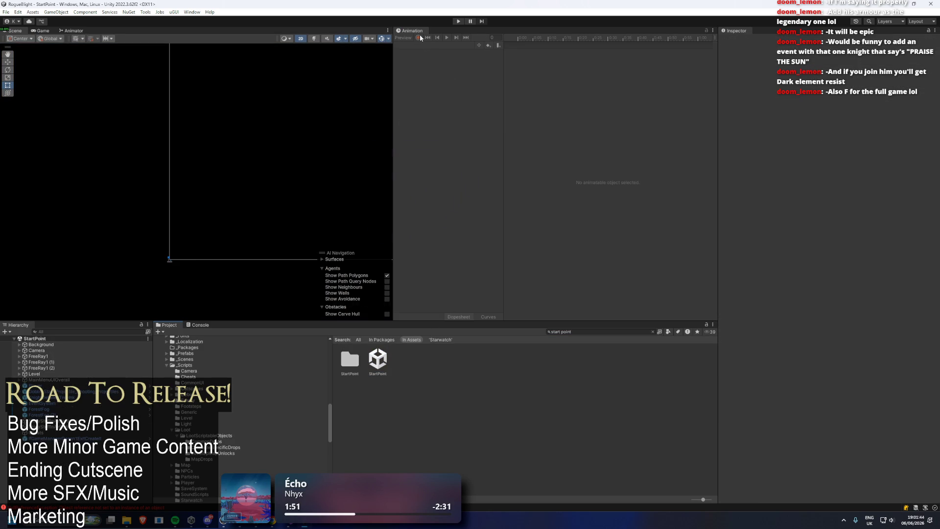
- Play-test the StartPoint scene until the RogueBlight title menu appears, then stop it
key("ctrl+p")
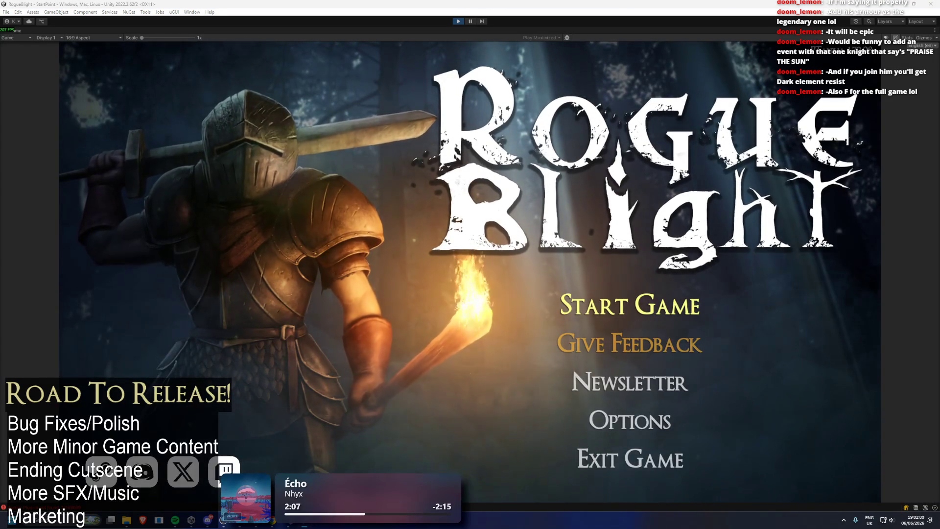
left_click(458, 21)
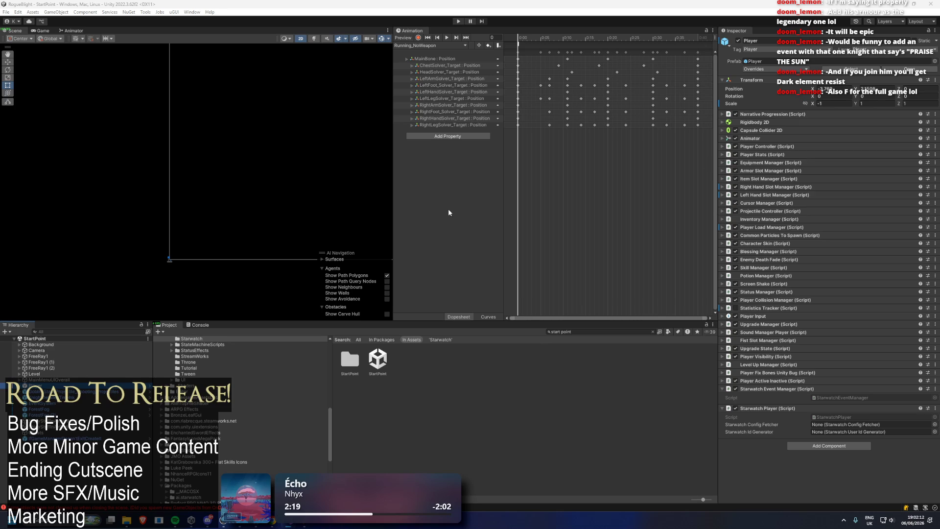
- Review the error list in the Console, then rerun the game to the RogueBlight title menu
left_click(94, 510)
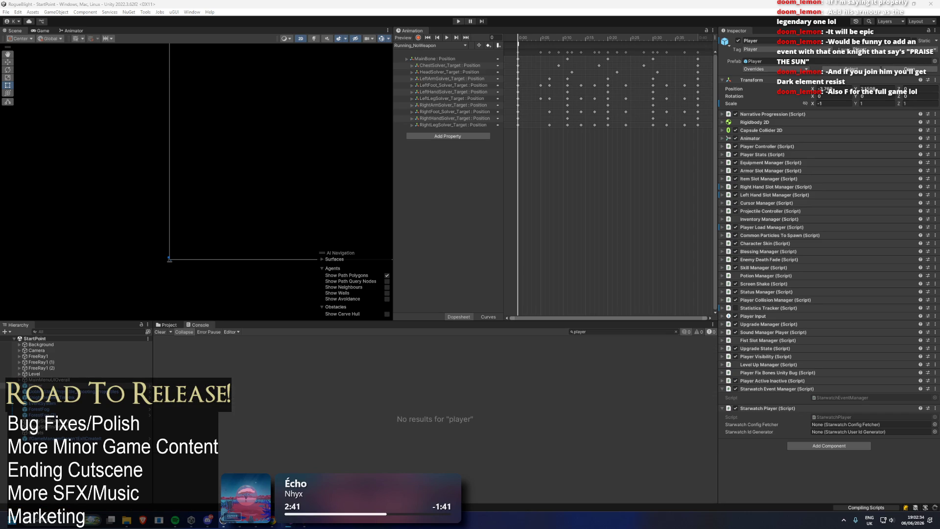
key("ctrl+p")
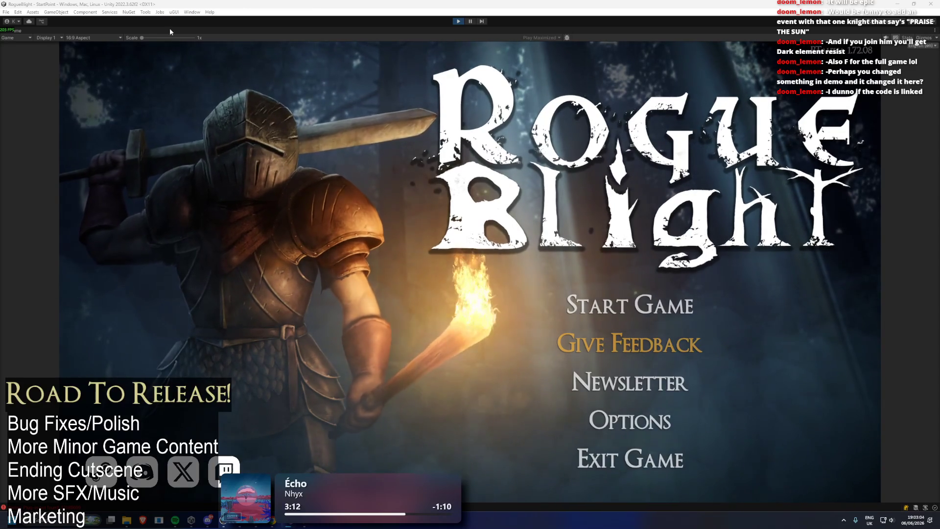
- Exit play mode, retry Play despite compiler errors, and select FreeRay1 in the Hierarchy
key("ctrl+p")
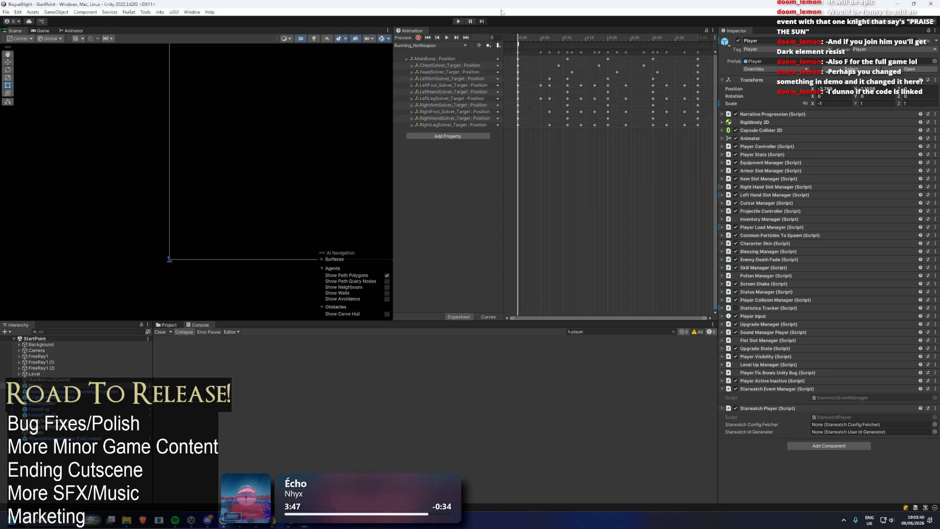
left_click(463, 19)
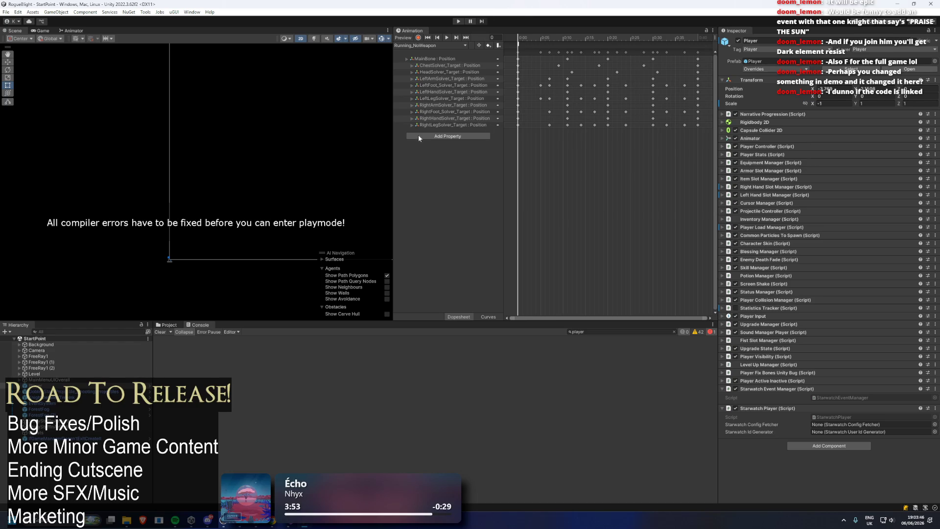
left_click(62, 357)
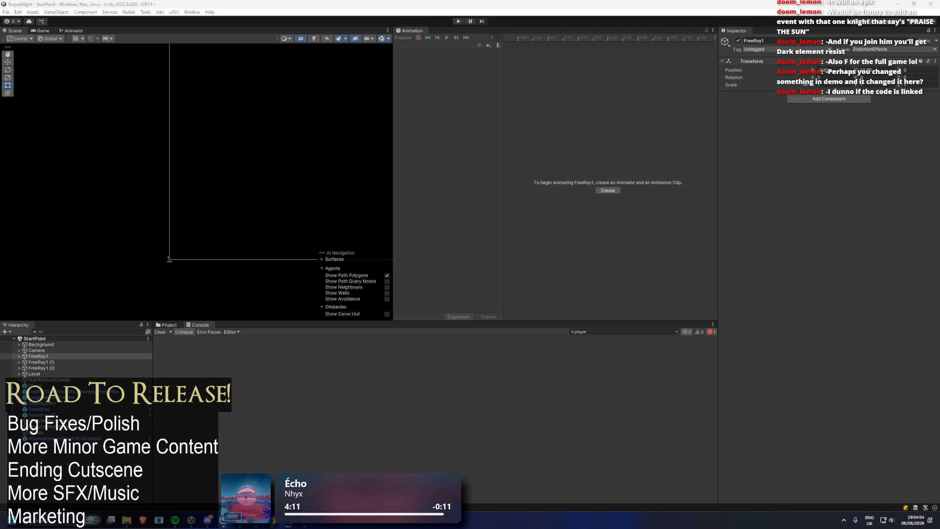
- Start Game, cancel the save deletion, load the first save slot into Waywood Forest, then pause
left_click(458, 21)
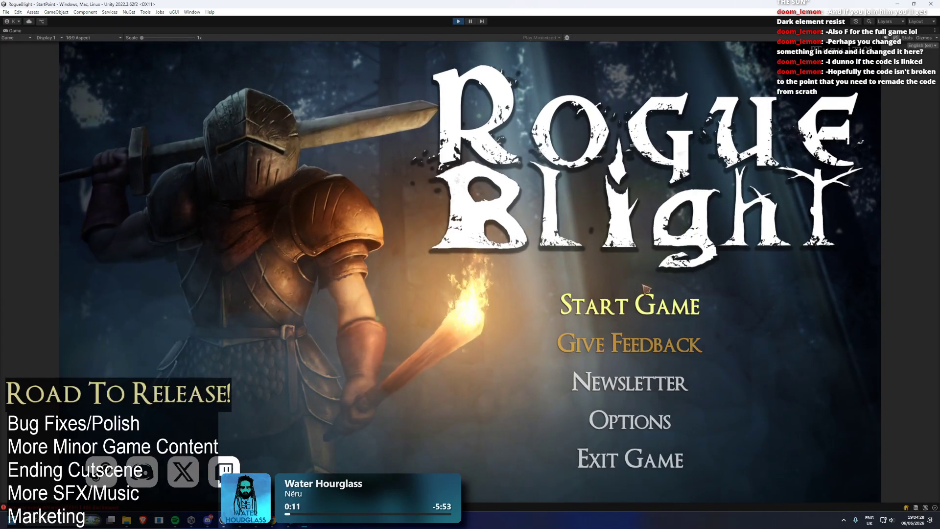
left_click(632, 305)
left_click(862, 266)
left_click(698, 294)
left_click(654, 266)
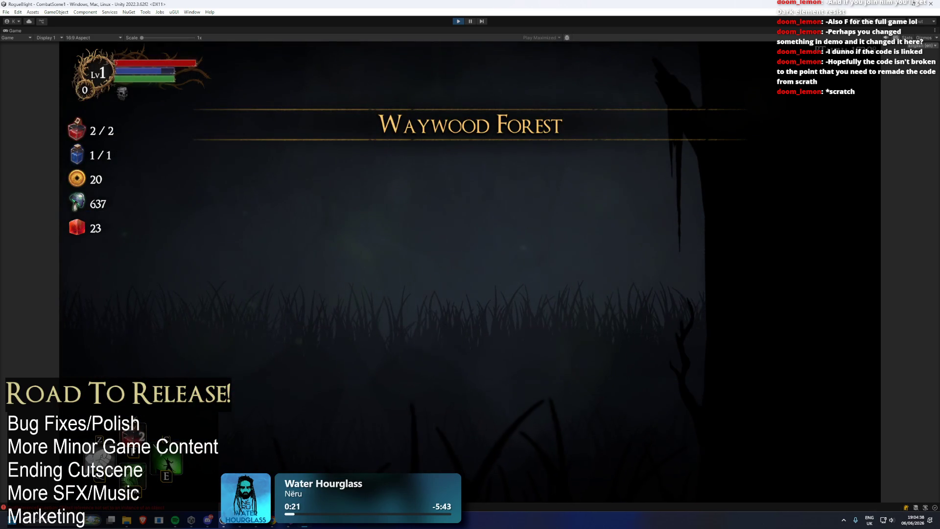
left_click(470, 22)
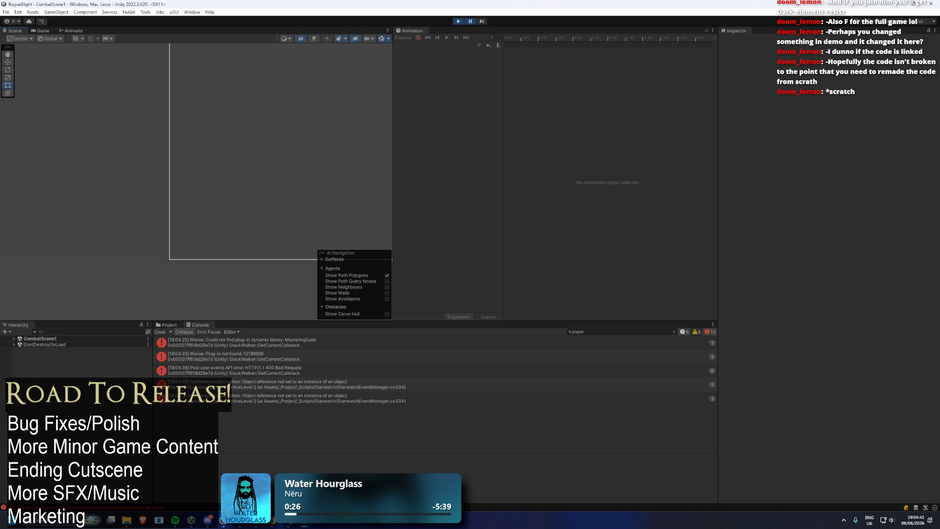
- Check the scene list in File > Build Settings, close it, and stop play mode
left_click(6, 12)
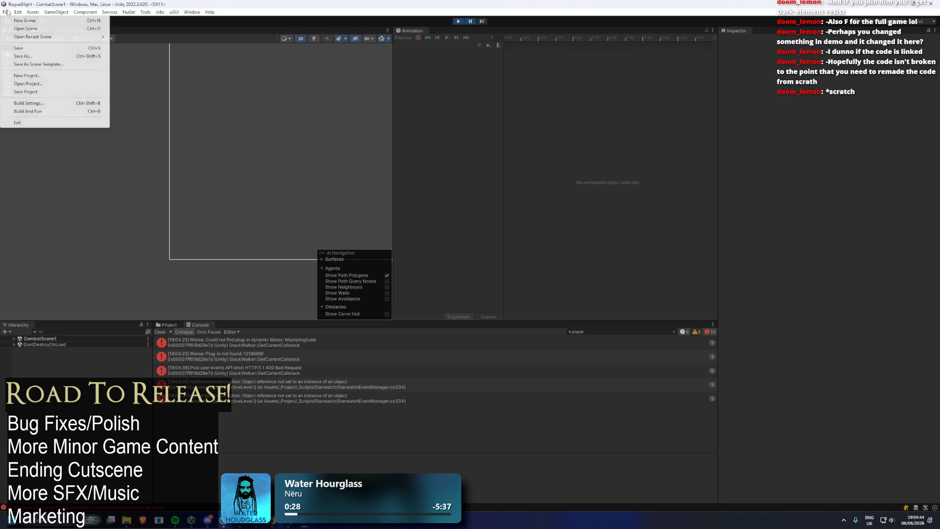
left_click(54, 108)
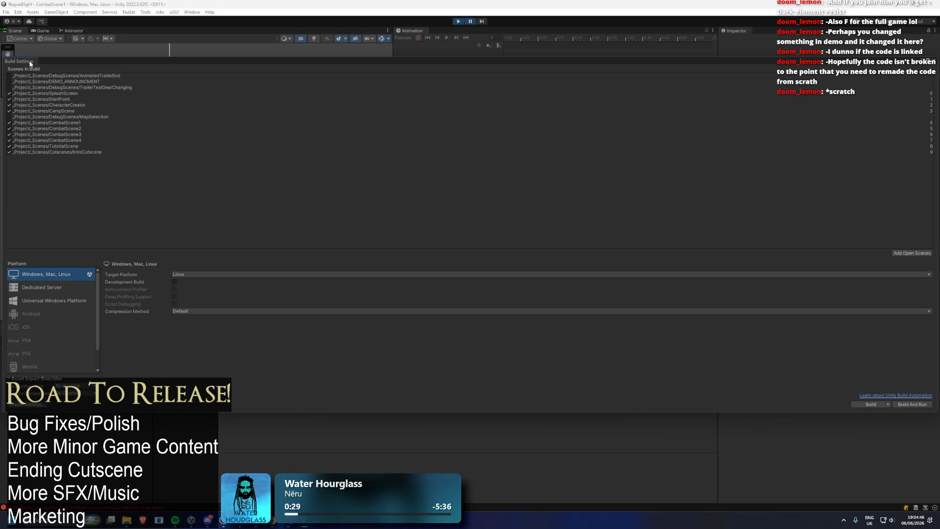
left_click(23, 65)
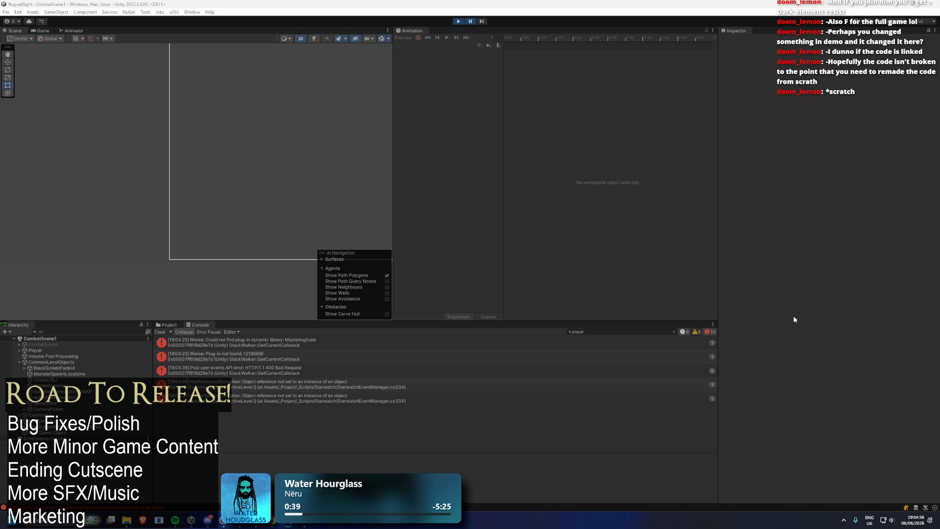
left_click(460, 22)
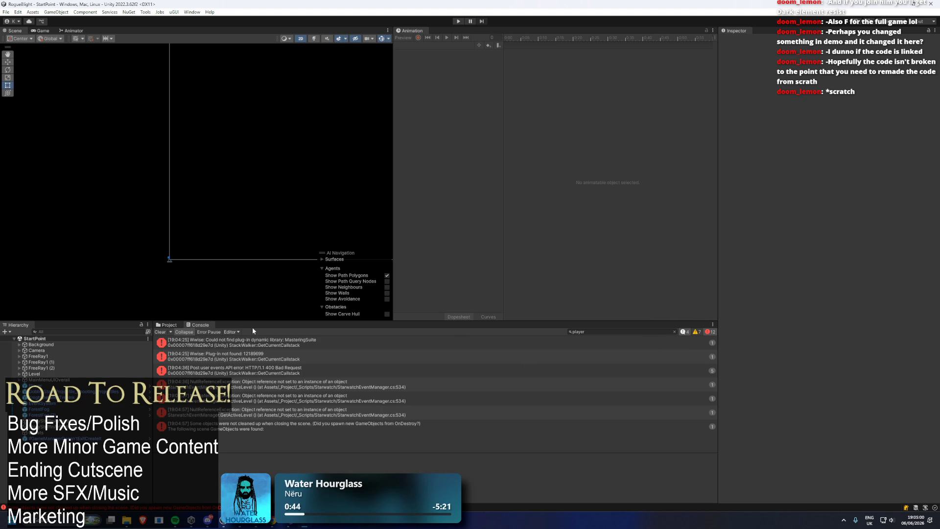
- Close the Console, view the StarwatchEventManager script, return to _Project, and search for 'p'
middle_click(201, 326)
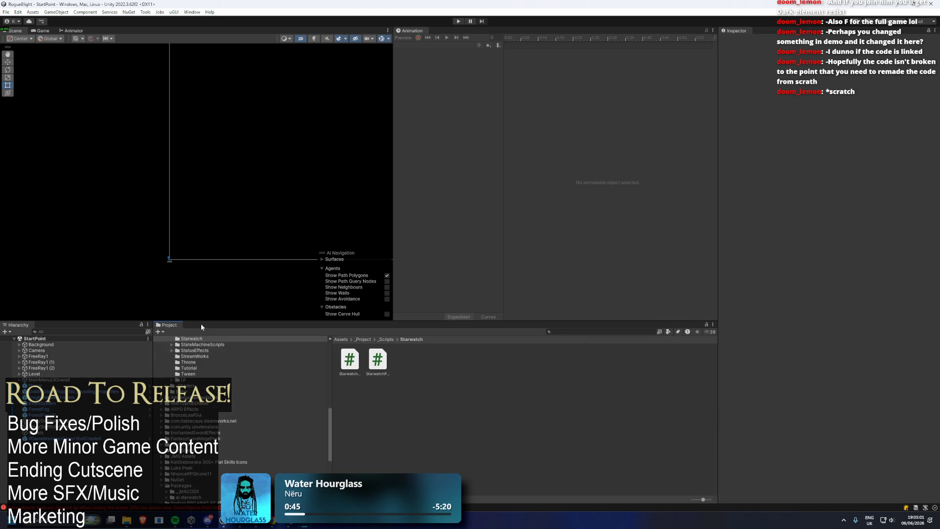
left_click(350, 361)
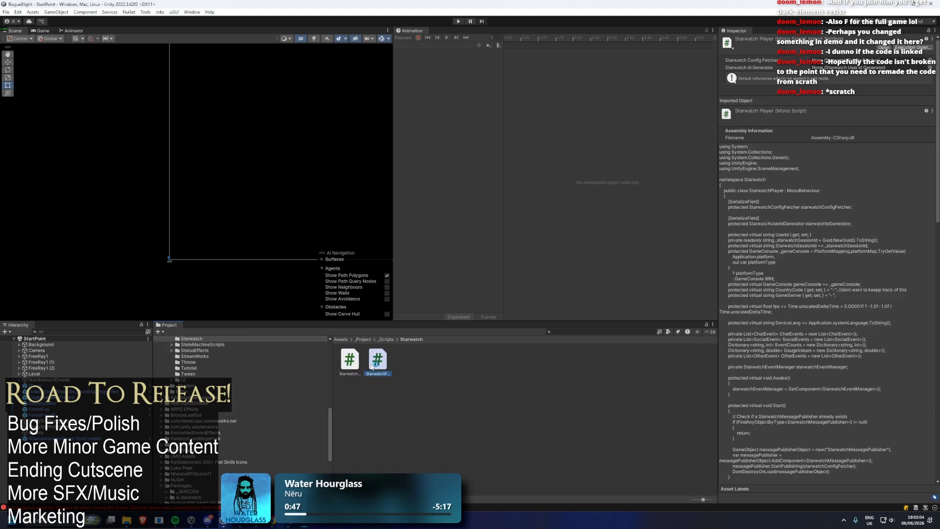
left_click(365, 340)
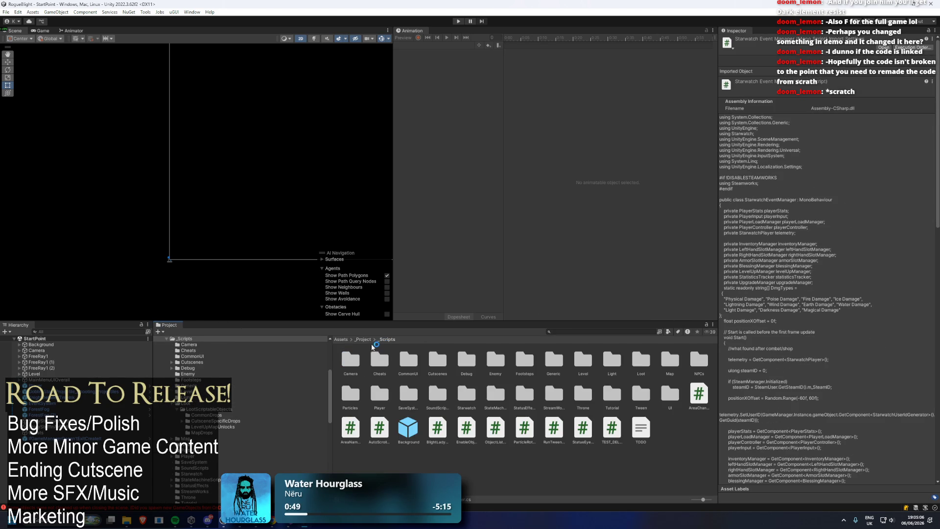
left_click(611, 333)
type("pl")
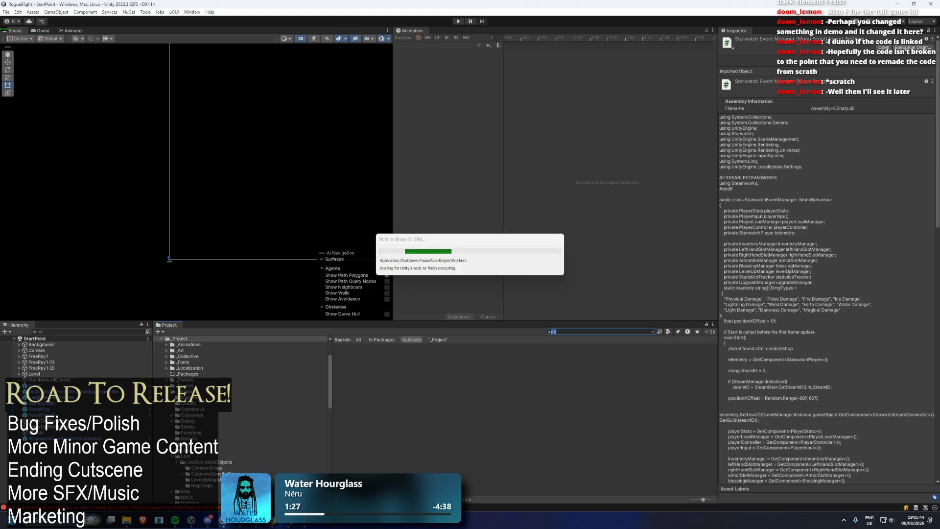
- Wait while the editor shuts down, then switch to Unity Hub from the taskbar
mouse_move(304, 527)
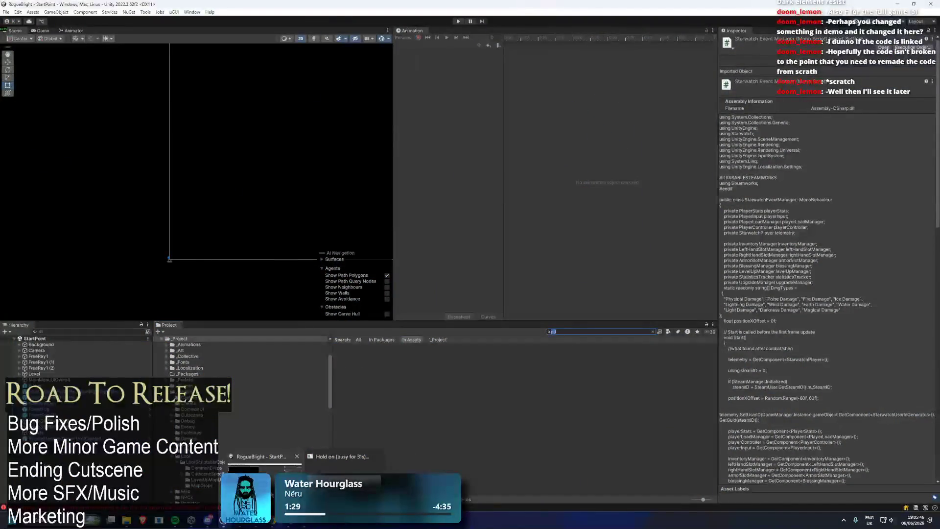
left_click(191, 521)
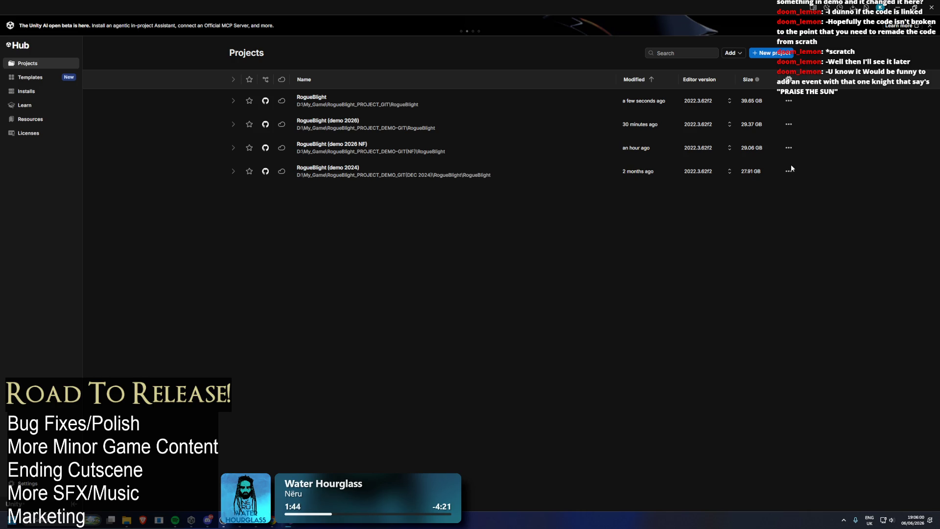
- Launch RogueBlight (demo 2026 NF) from the Unity Hub Projects list
left_click(384, 148)
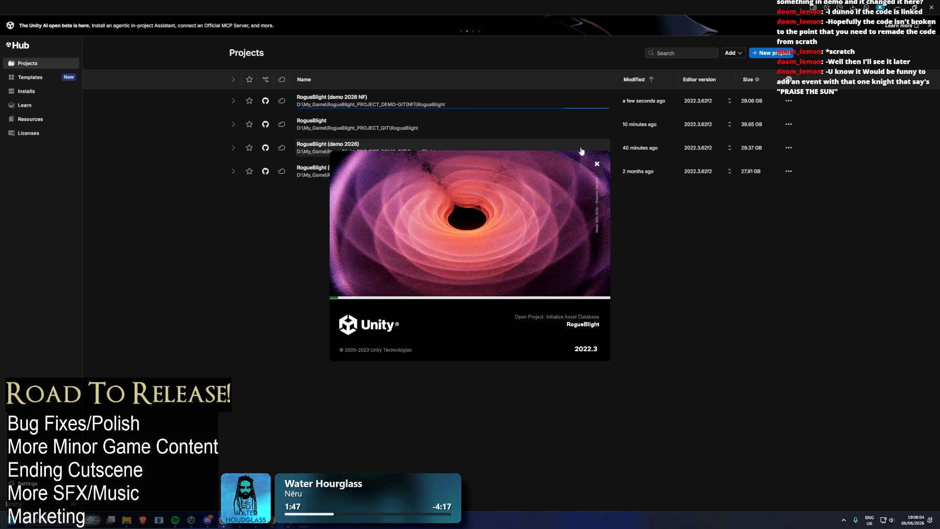